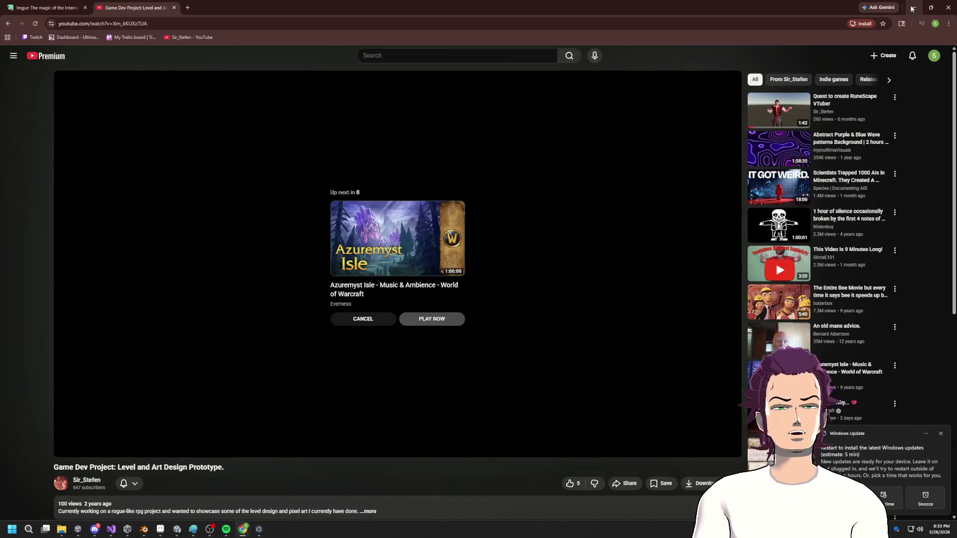
- Minimize the Chrome window with the finished level-design video to reveal the Blender trophy scene
left_click(911, 8)
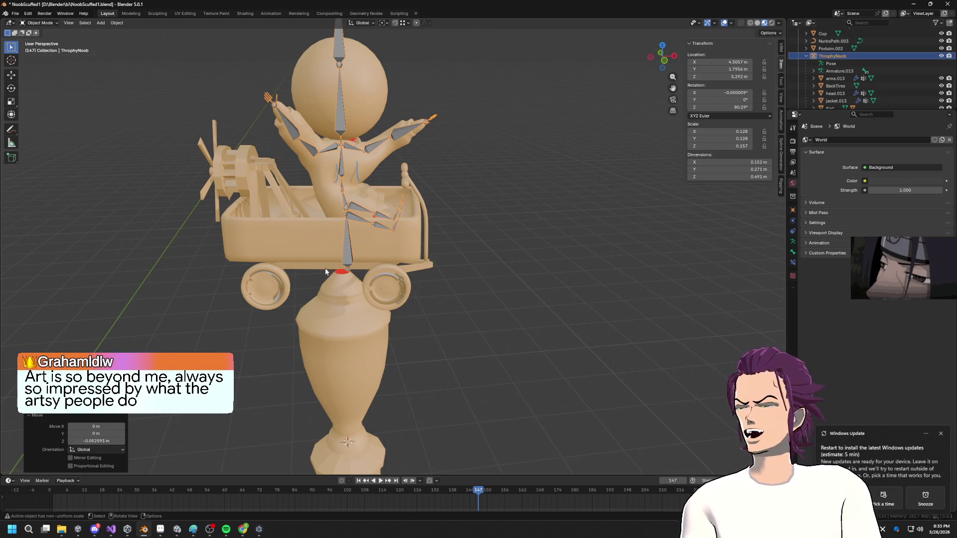
- Select the ThrophyNoob figure and nudge it along X to 4.4952 m
middle_click_drag(345, 257, 386, 247, "shift")
left_click(385, 247)
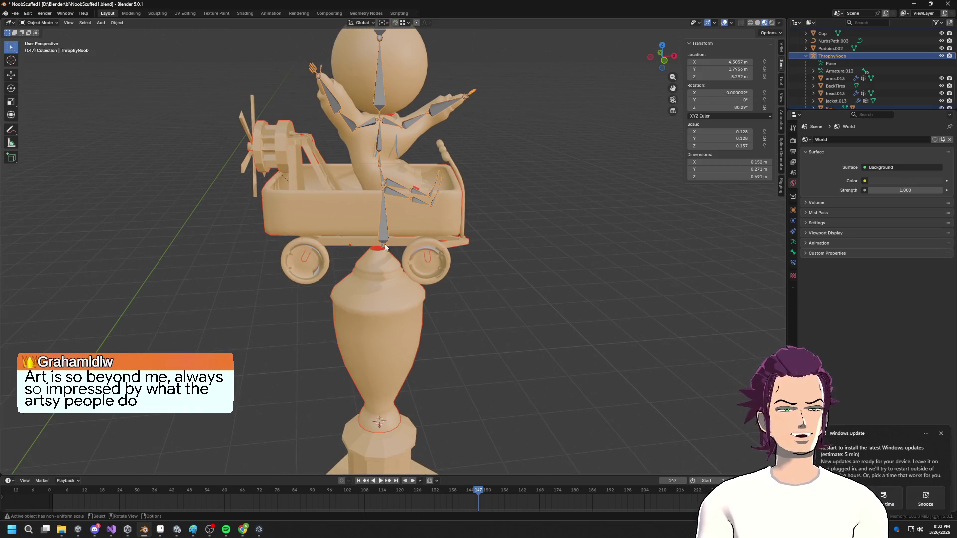
key("g")
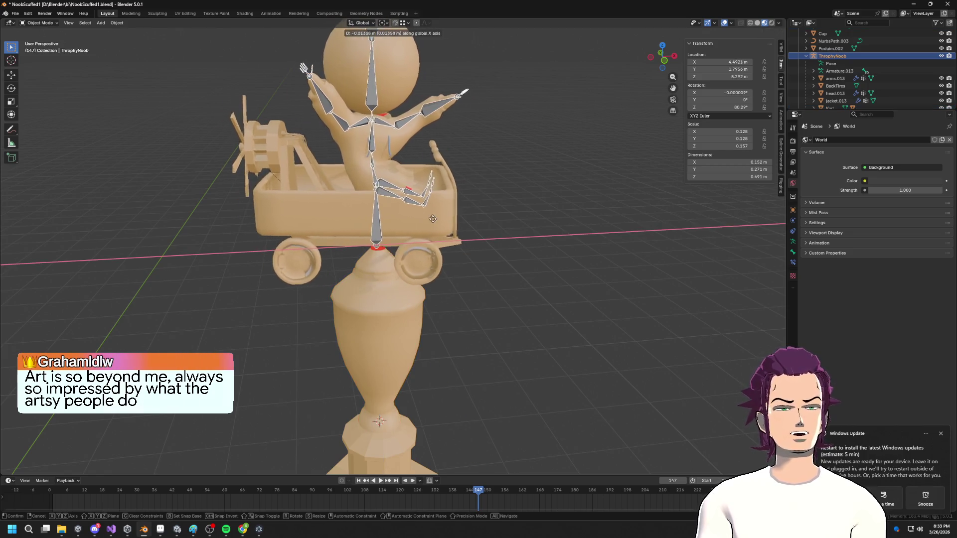
left_click(434, 219)
key("g")
left_click(435, 219)
middle_click_drag(435, 218, 440, 194)
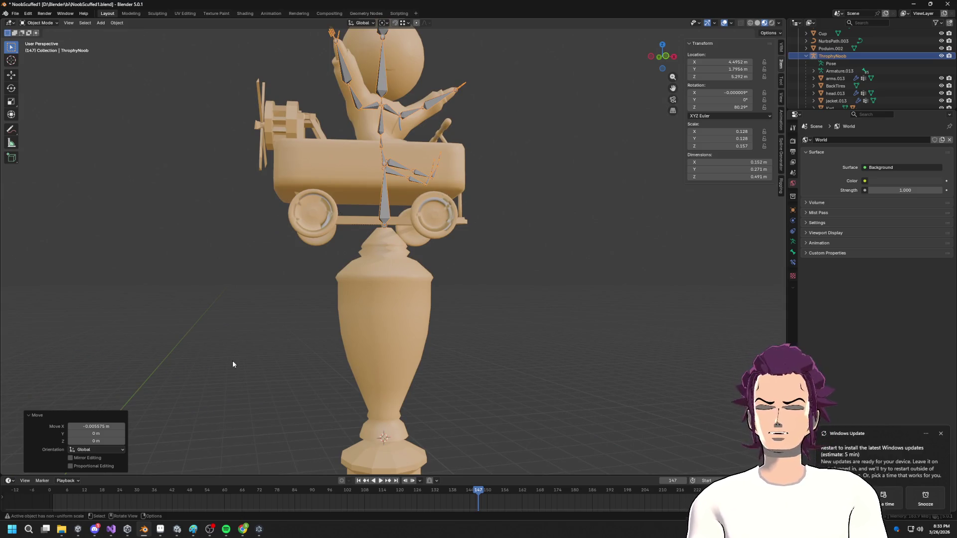
- Lower the ThrophyNoob figure along Z to 5.2798 m
mouse_move(244, 531)
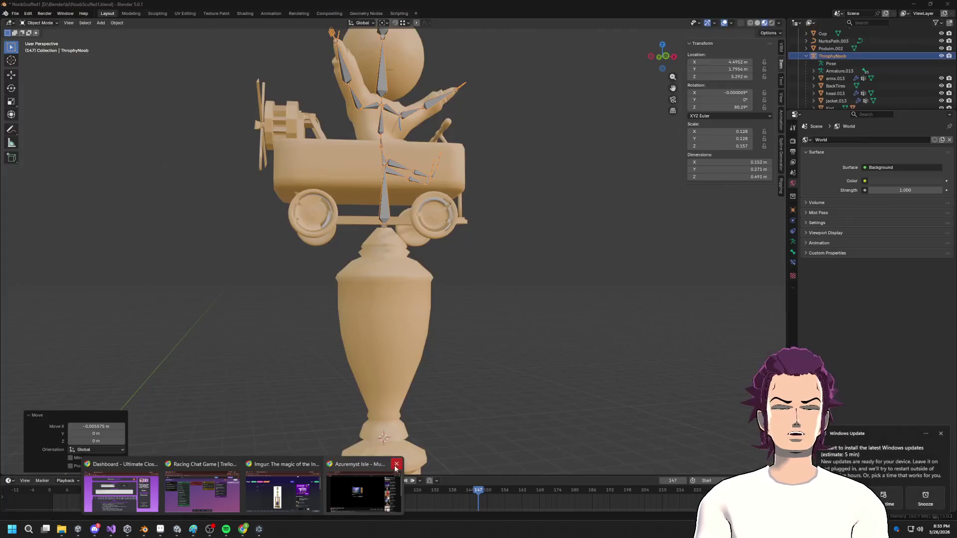
middle_click_drag(376, 283, 414, 217)
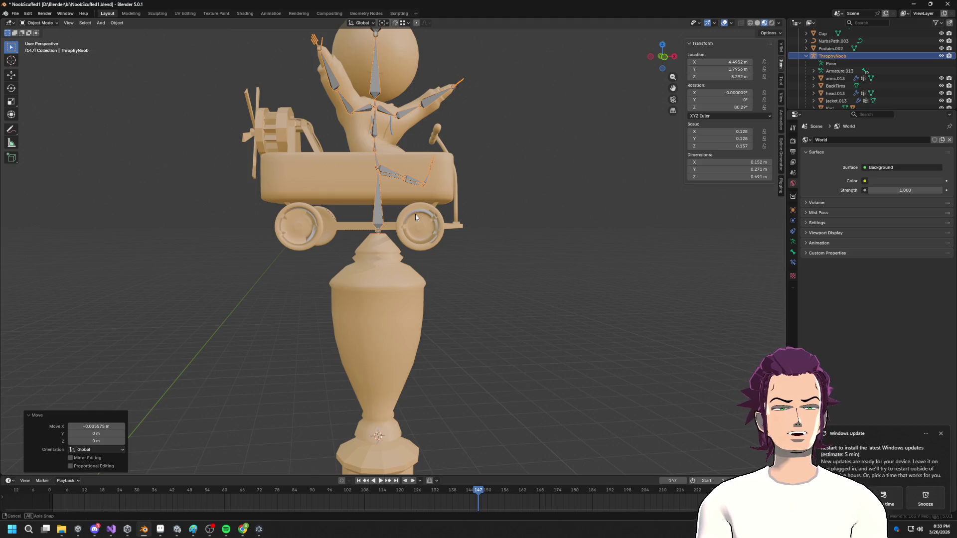
key("g")
key("z")
left_click(402, 228)
scroll(401, 230, "down", 5)
mouse_move(401, 230)
middle_mouse_down()
mouse_move(446, 220)
mouse_move(457, 250)
middle_mouse_up()
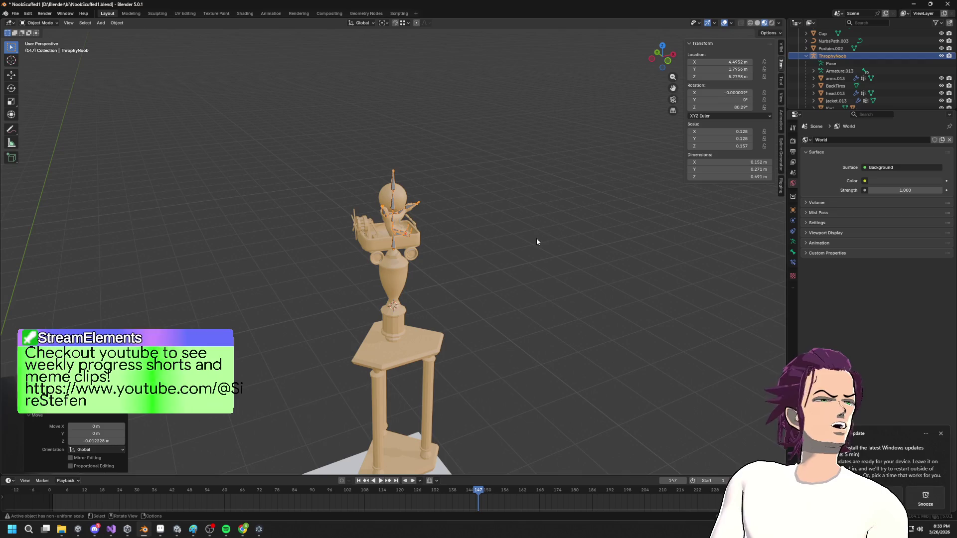
middle_click_drag(537, 241, 462, 221)
key("g")
key("x")
key("Escape")
- Select the head.013 mesh and display its Gold material settings
key("Tab")
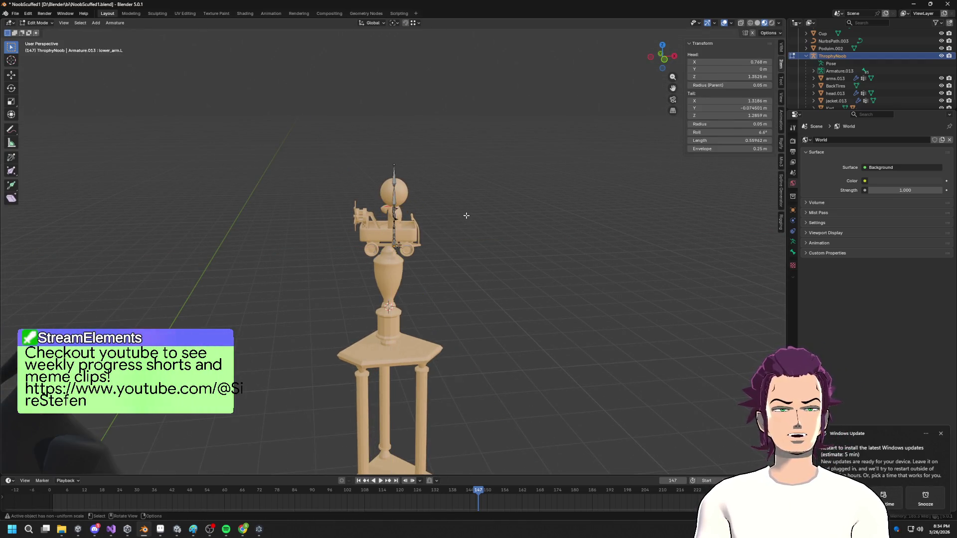
scroll(466, 215, "up", 3)
middle_click_drag(466, 216, 411, 174)
key("Tab")
left_click(375, 150)
left_click(793, 273)
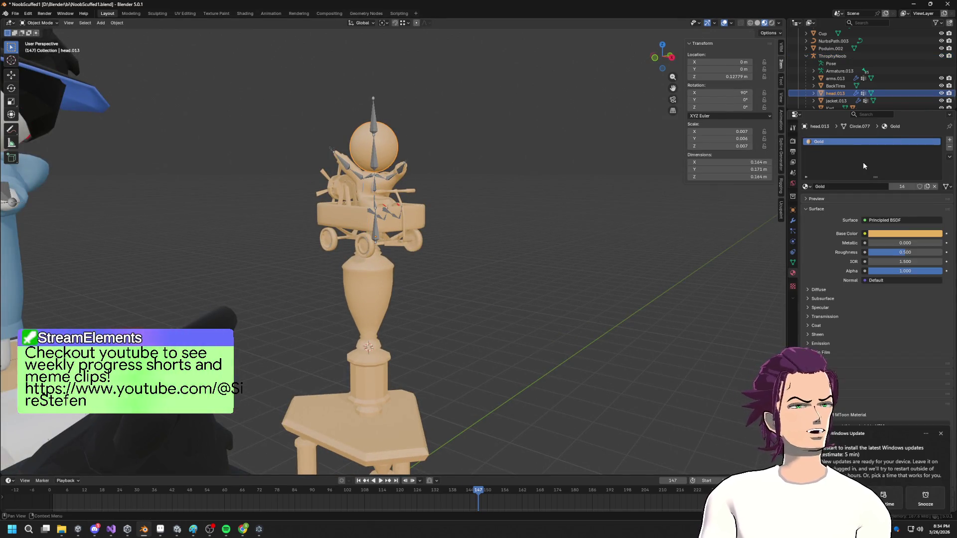
- In Edit Mode, add a second material slot on the head with a new material named GoldAccent
scroll(399, 150, "up", 4)
mouse_move(399, 150)
middle_mouse_down()
mouse_move(417, 111)
mouse_move(379, 119)
middle_mouse_up()
key("Tab")
scroll(417, 111, "down", 4)
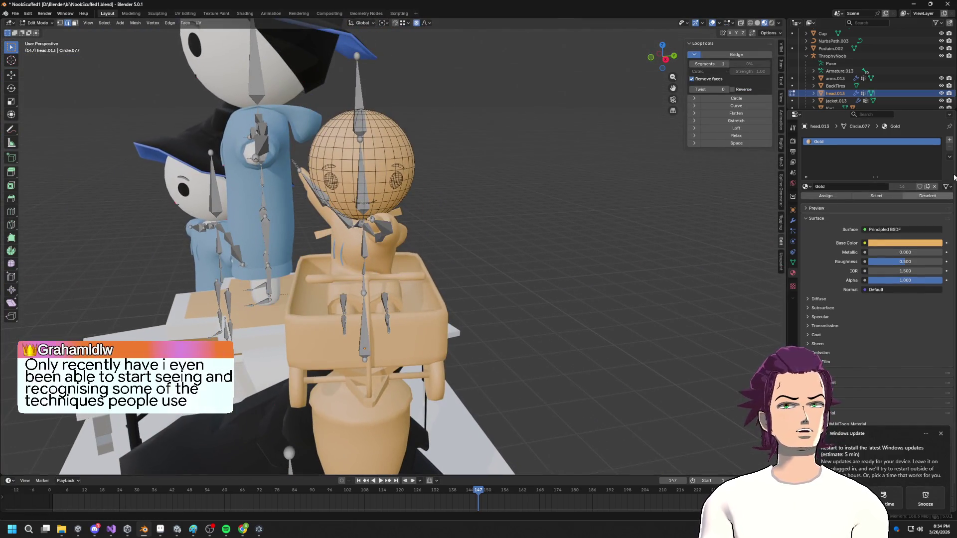
left_click(949, 141)
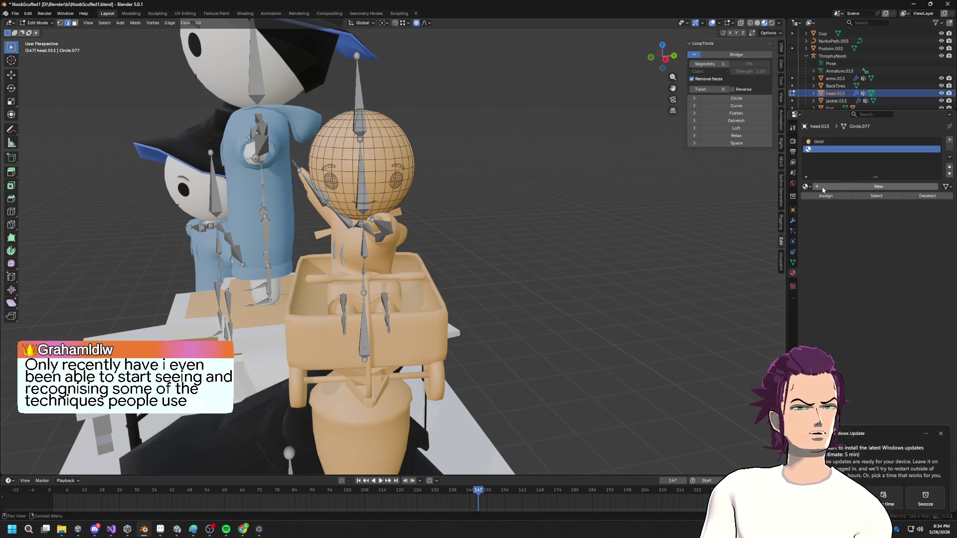
left_click(807, 187)
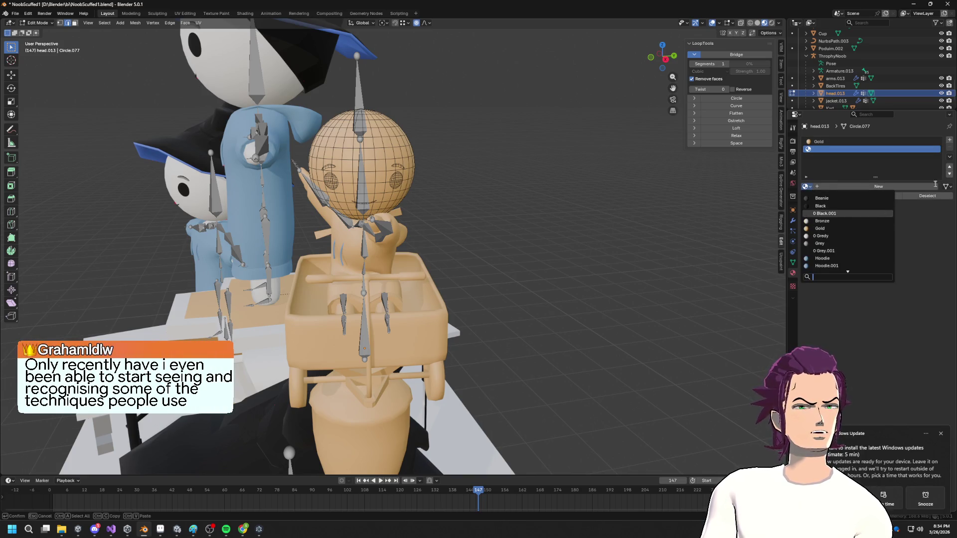
left_click(869, 187)
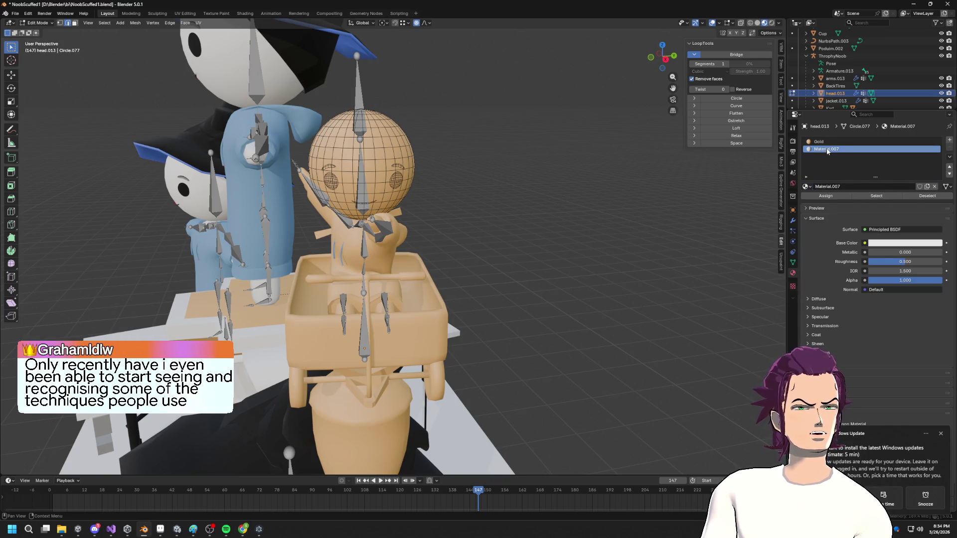
double_click(833, 186)
type("GoldAccen")
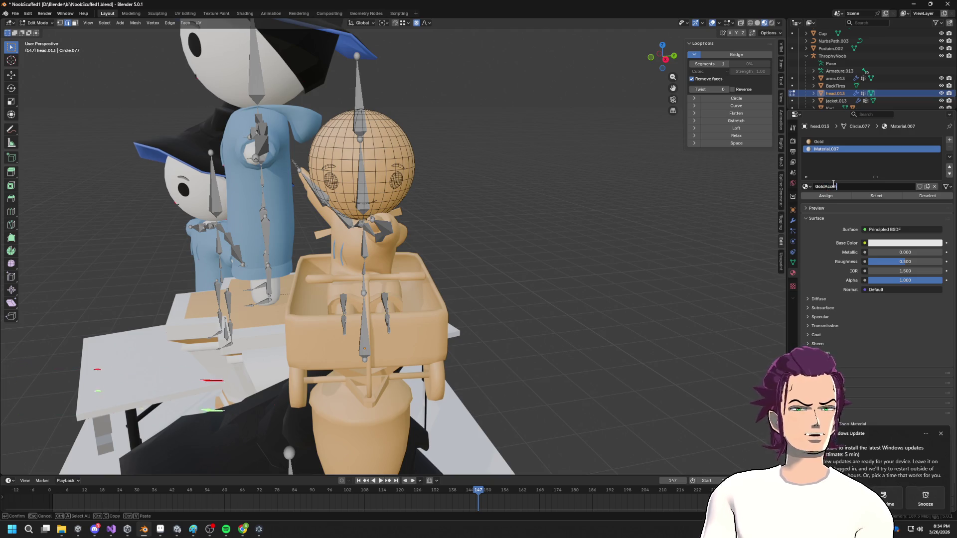
type("t")
key("Return")
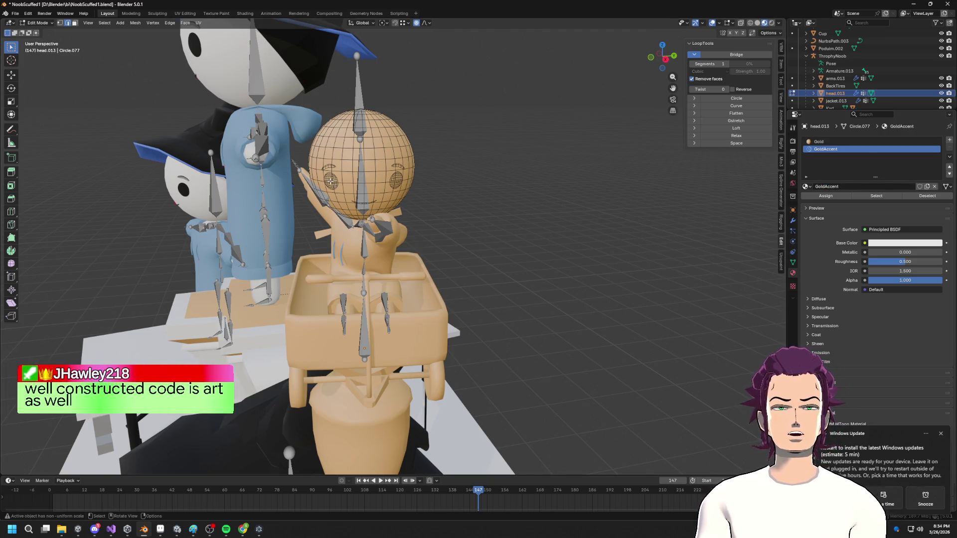
- Assign GoldAccent to the eyes and mouth with a pale yellow #E7D47F base color
key("l")
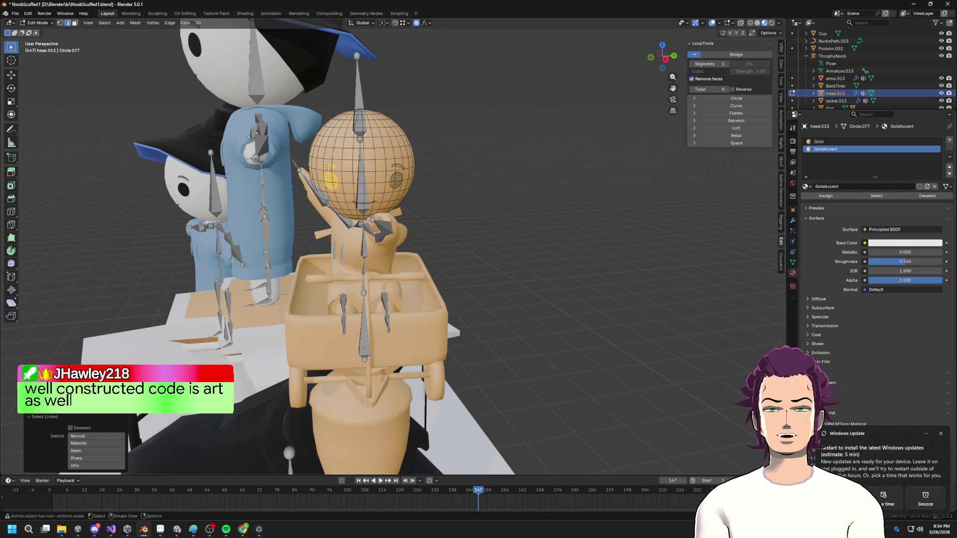
key("l")
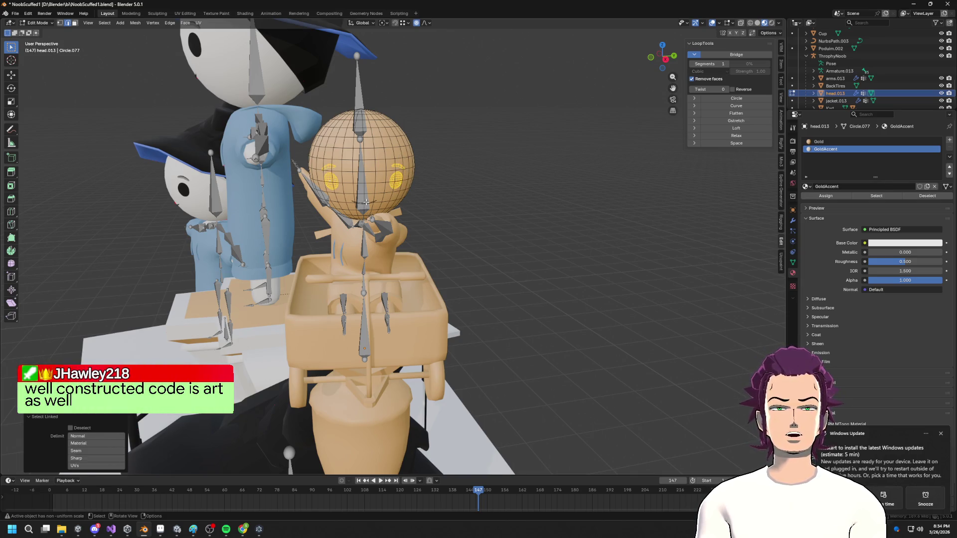
key("l")
scroll(366, 202, "up", 6)
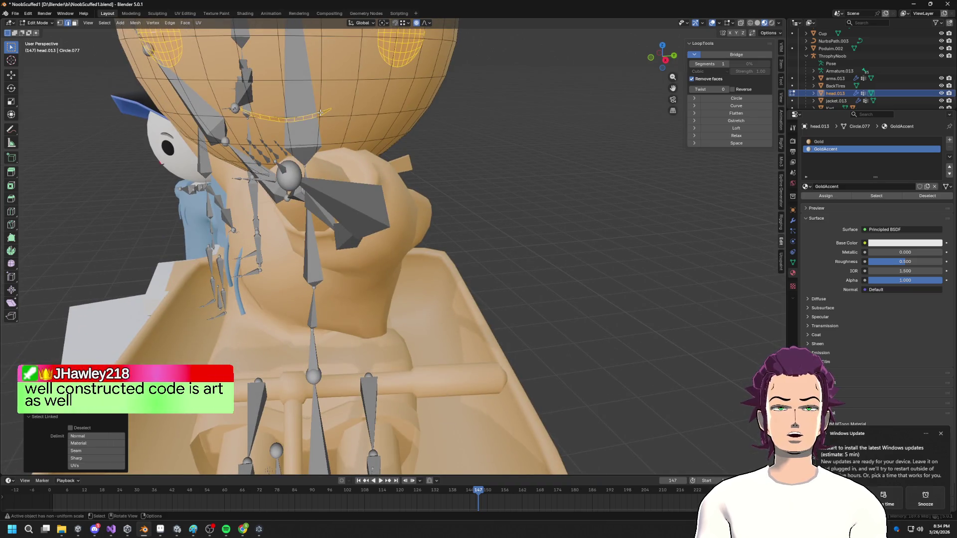
left_click(826, 196)
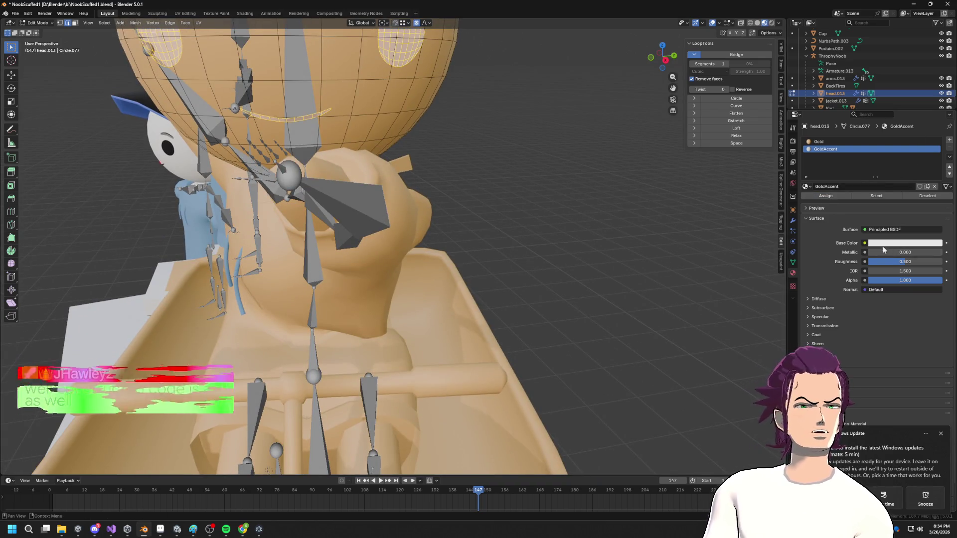
left_click(896, 243)
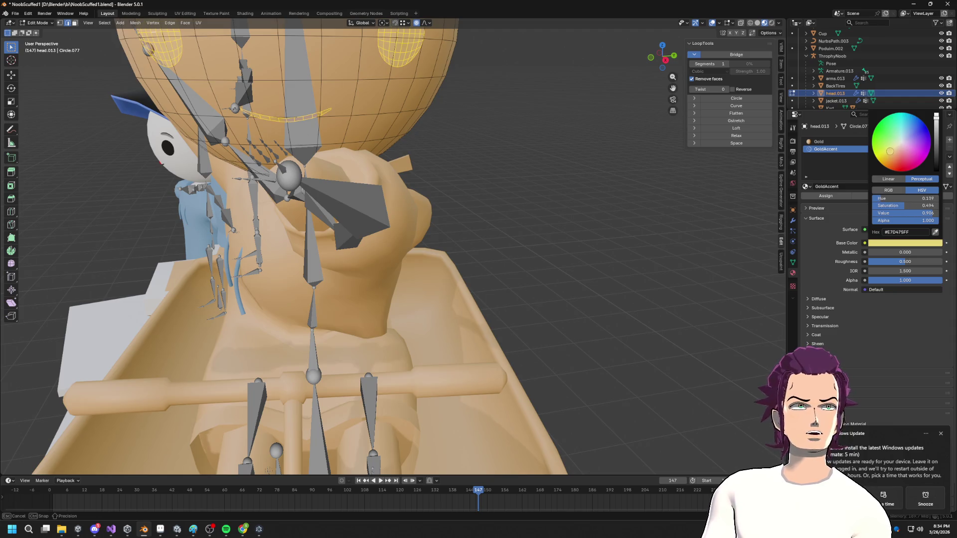
key("Tab")
scroll(518, 180, "down", 5)
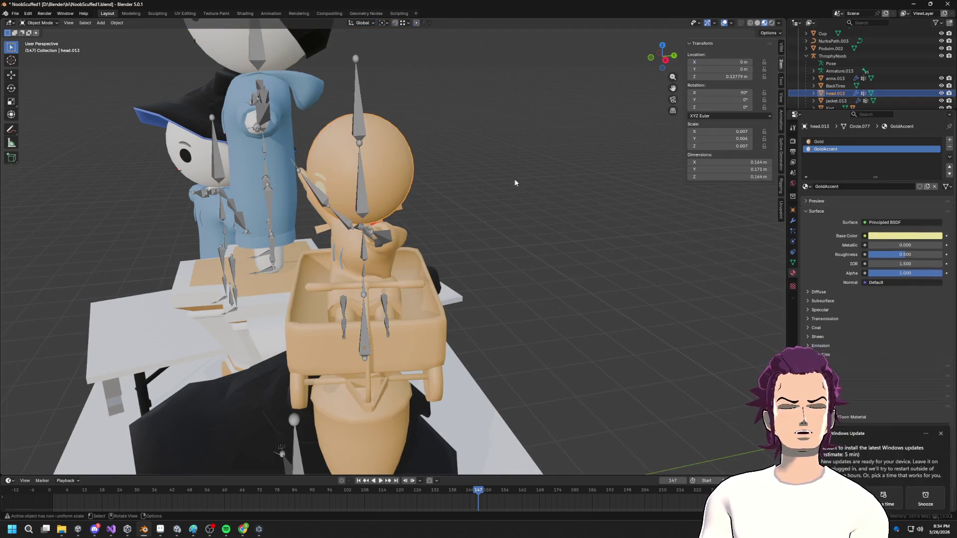
- Isolate the trophy in local view and orbit around it
key("KP_Divide")
mouse_move(562, 175)
middle_mouse_down()
mouse_move(588, 166)
mouse_move(562, 188)
mouse_move(577, 209)
mouse_move(601, 216)
middle_mouse_up()
scroll(600, 216, "down", 5)
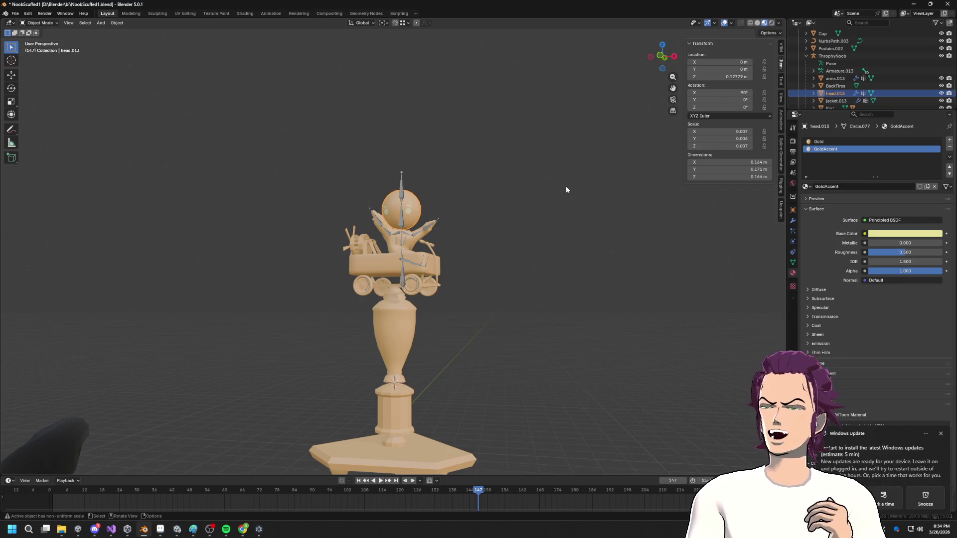
middle_click_drag(548, 193, 492, 312)
scroll(429, 369, "up", 5)
- Select the ThrophyNoob rig, then the vase Cube.001 to show its Gold material
left_click(436, 358)
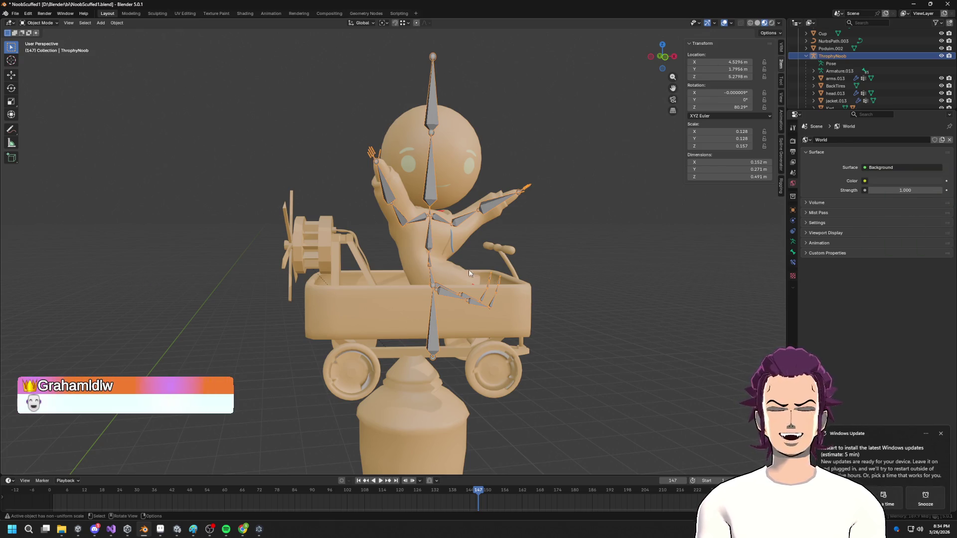
scroll(424, 242, "down", 10)
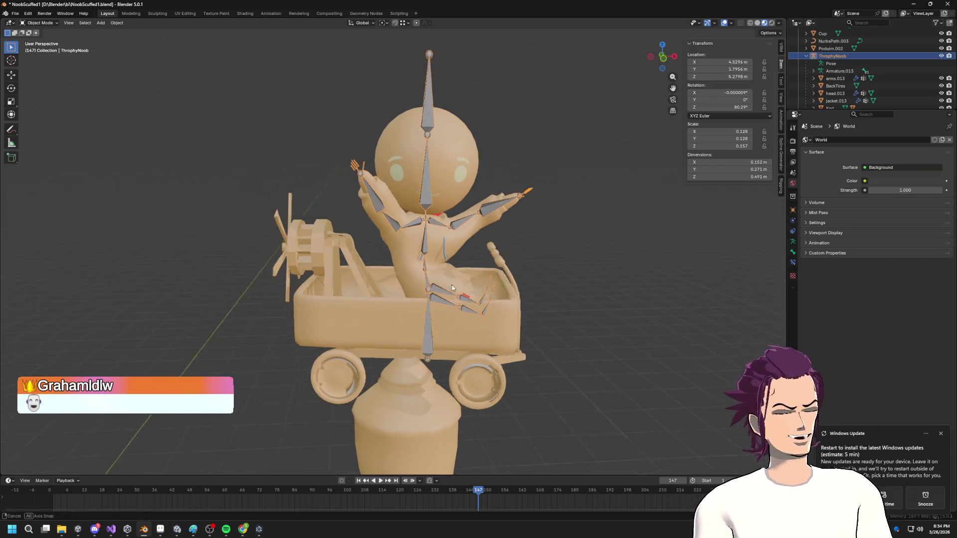
mouse_move(601, 343)
middle_mouse_down()
mouse_move(513, 364)
mouse_move(545, 310)
mouse_move(577, 338)
mouse_move(548, 331)
middle_mouse_up()
scroll(391, 309, "up", 4)
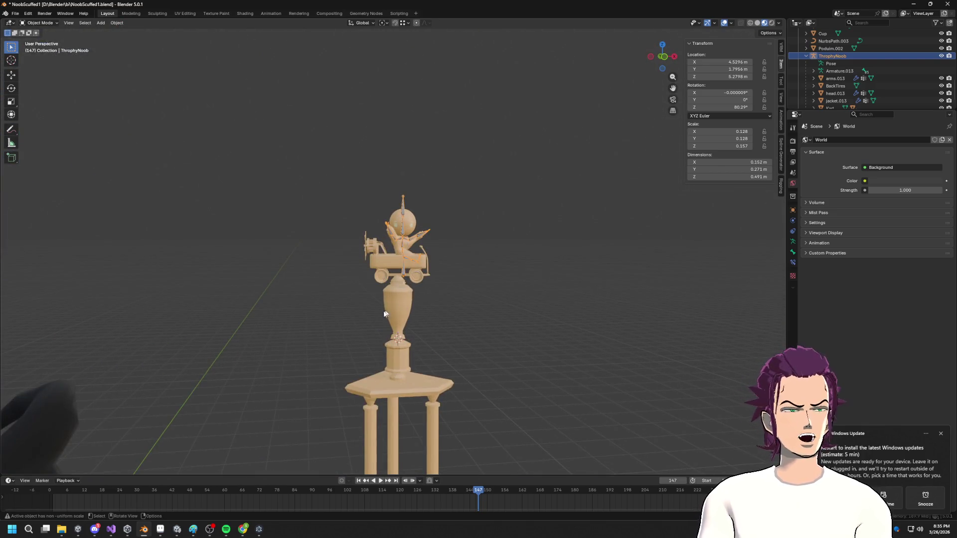
left_click(383, 302)
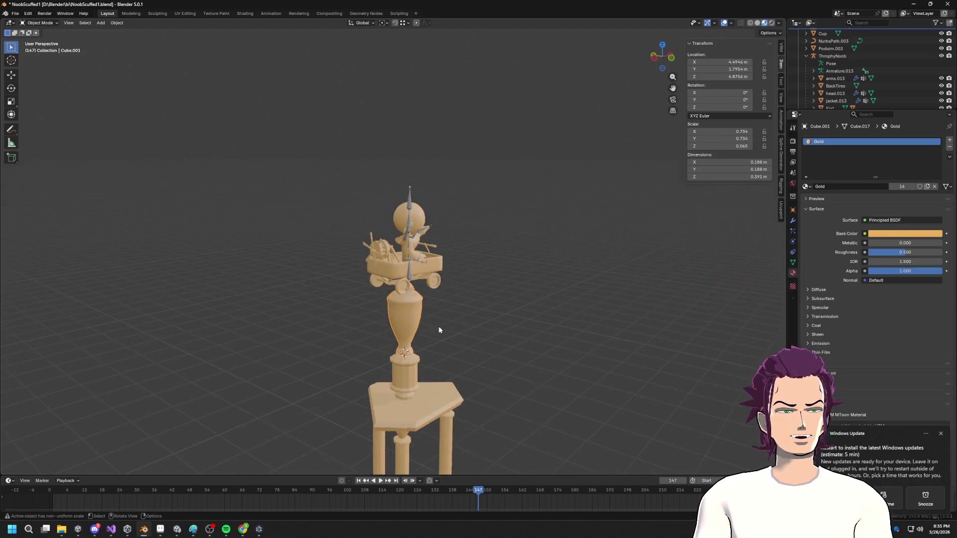
- Extrude the vase's base ring and scale it down to 0.128
key("Tab")
scroll(502, 236, "up", 5)
mouse_move(504, 238)
middle_mouse_down()
mouse_move(573, 254)
mouse_move(528, 231)
mouse_move(521, 252)
mouse_move(553, 253)
mouse_move(542, 241)
middle_mouse_up()
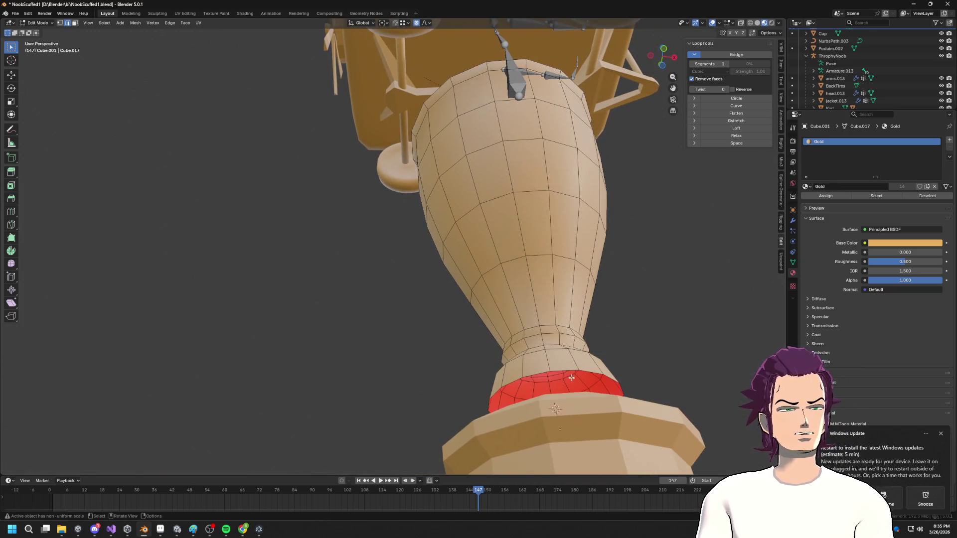
mouse_move(567, 369)
middle_mouse_down()
mouse_move(615, 408)
mouse_move(590, 355)
middle_mouse_up()
key("e")
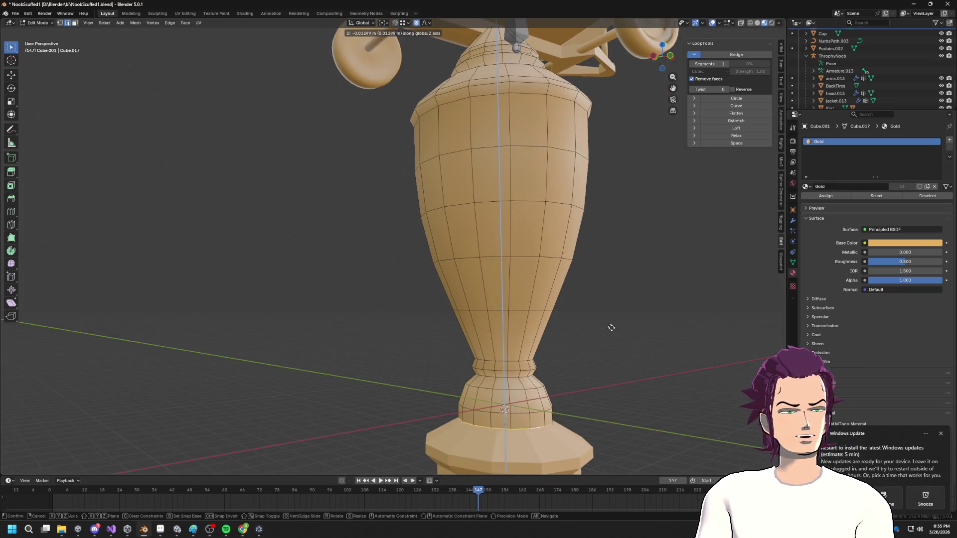
left_click(613, 331)
key("s")
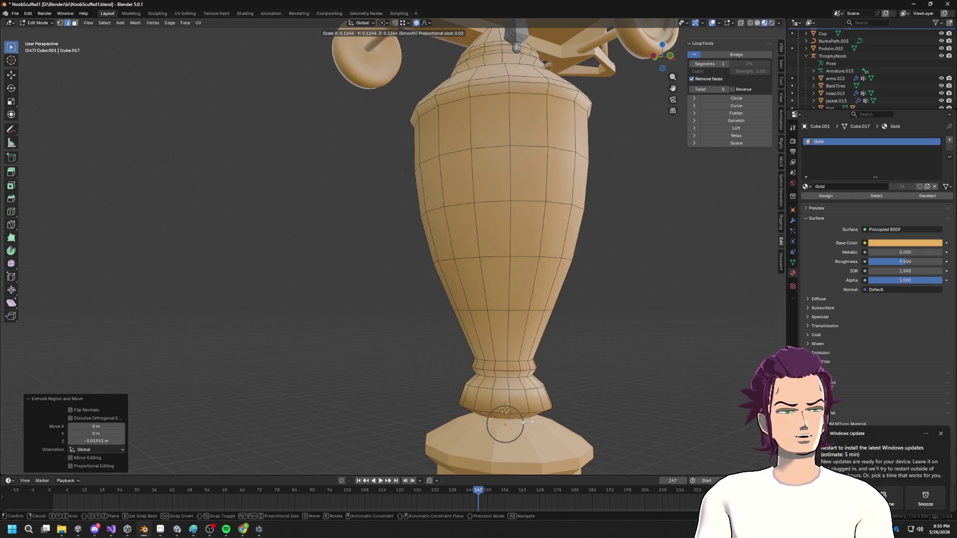
left_click(505, 422)
scroll(513, 375, "down", 5)
middle_click_drag(513, 376, 485, 331)
scroll(485, 331, "up", 8)
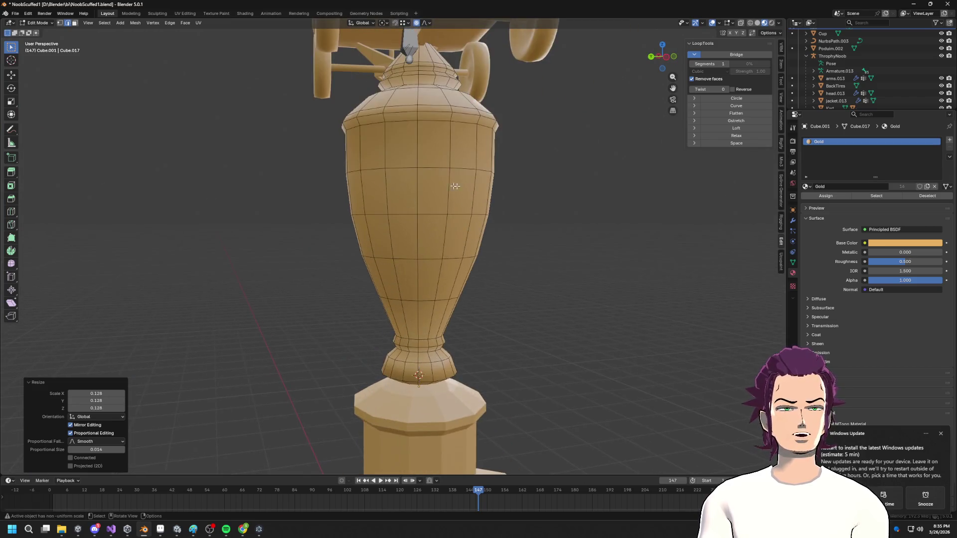
- Select a vase edge, check its vertex and snapping options, then return to Object Mode
left_click(441, 106)
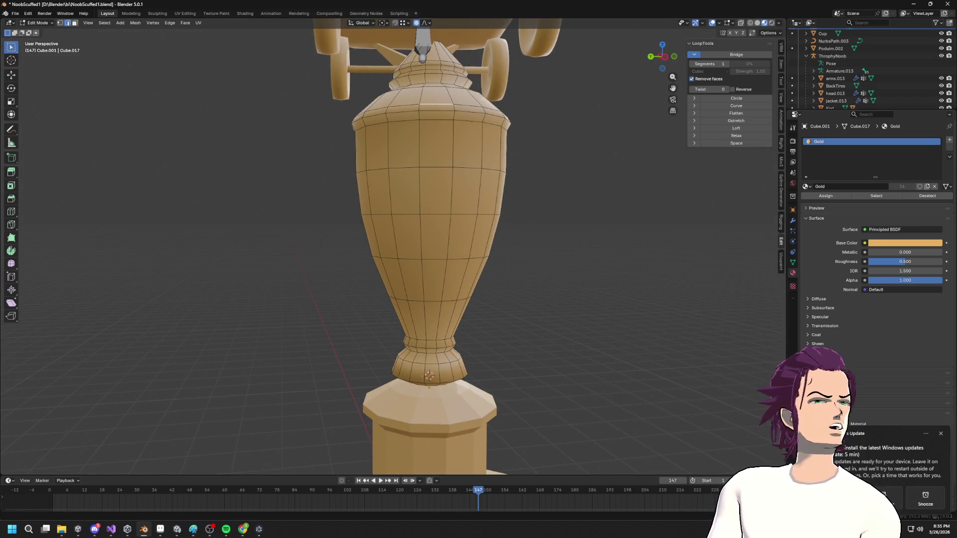
mouse_move(349, 209)
middle_mouse_down()
mouse_move(359, 167)
mouse_move(423, 146)
mouse_move(430, 169)
middle_mouse_up()
right_click(430, 178)
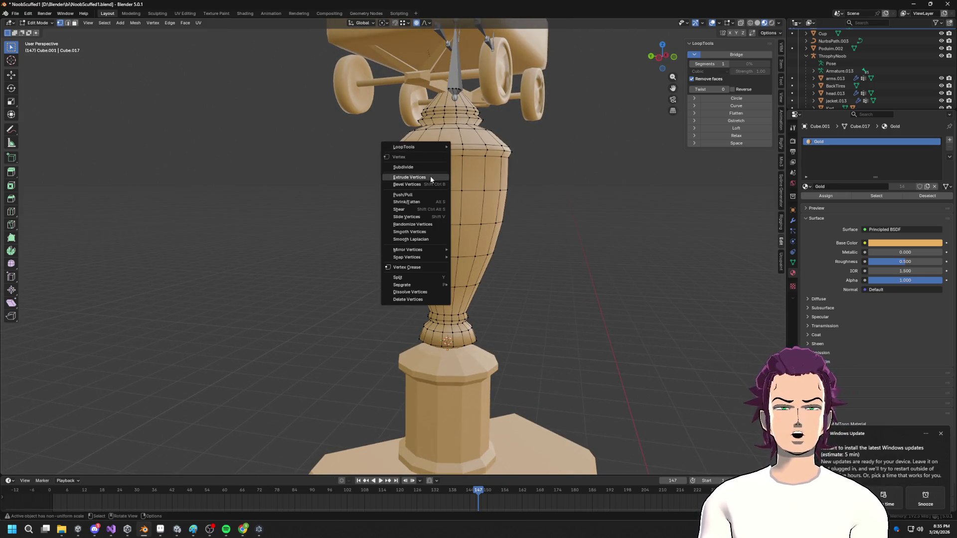
key("grave")
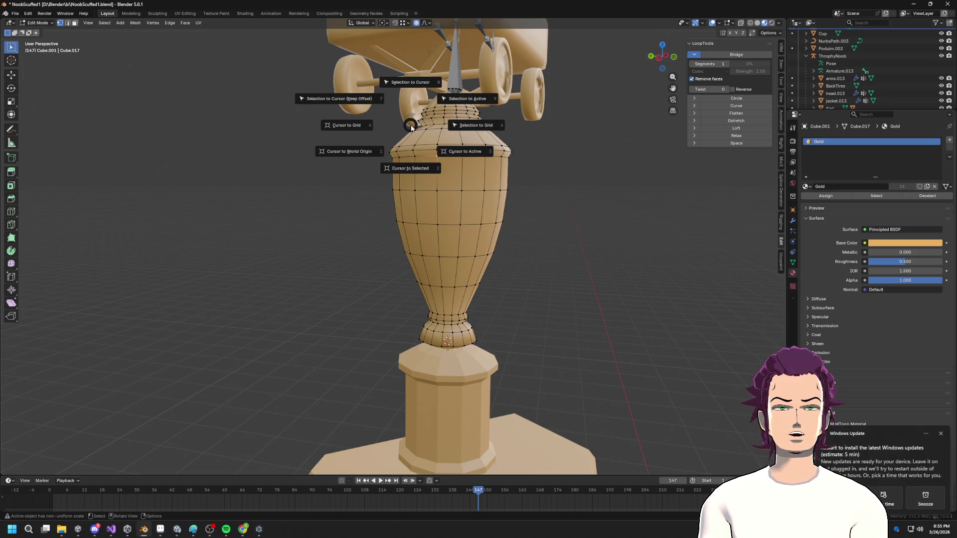
mouse_move(412, 133)
middle_mouse_down()
mouse_move(444, 191)
mouse_move(437, 229)
middle_mouse_up()
scroll(437, 229, "down", 5)
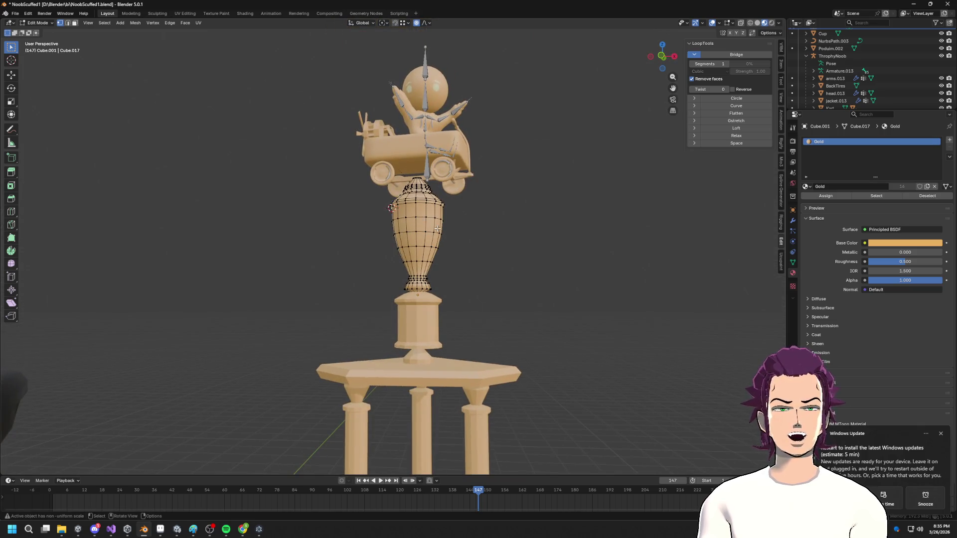
key("Tab")
key("shift+a")
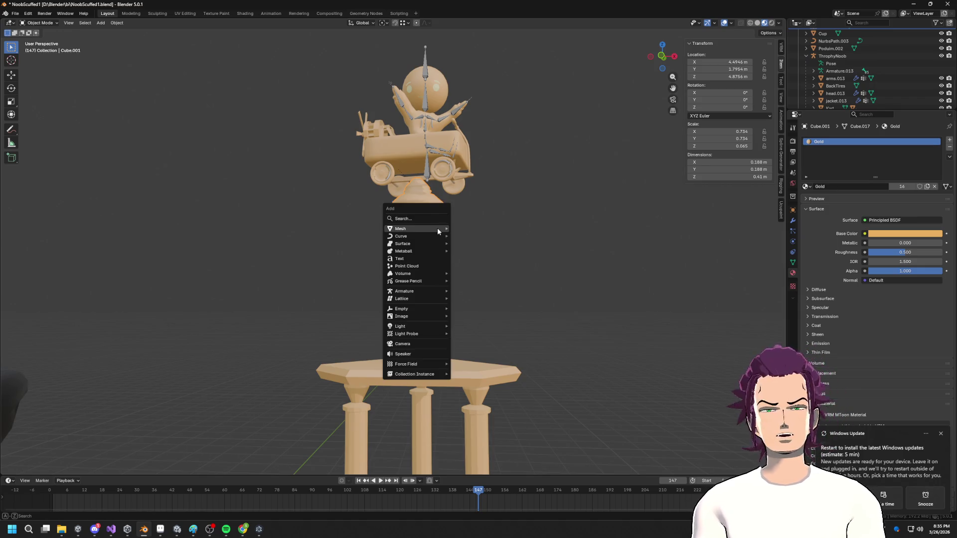
- Add a Path curve, shrink it, and move it along X beside the vase
mouse_move(417, 236)
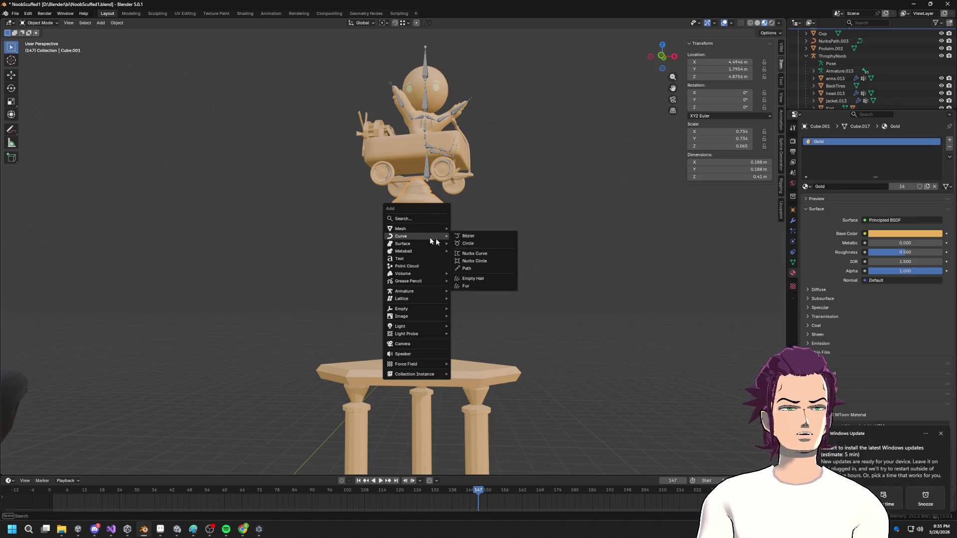
left_click(474, 267)
scroll(442, 271, "down", 5)
key("s")
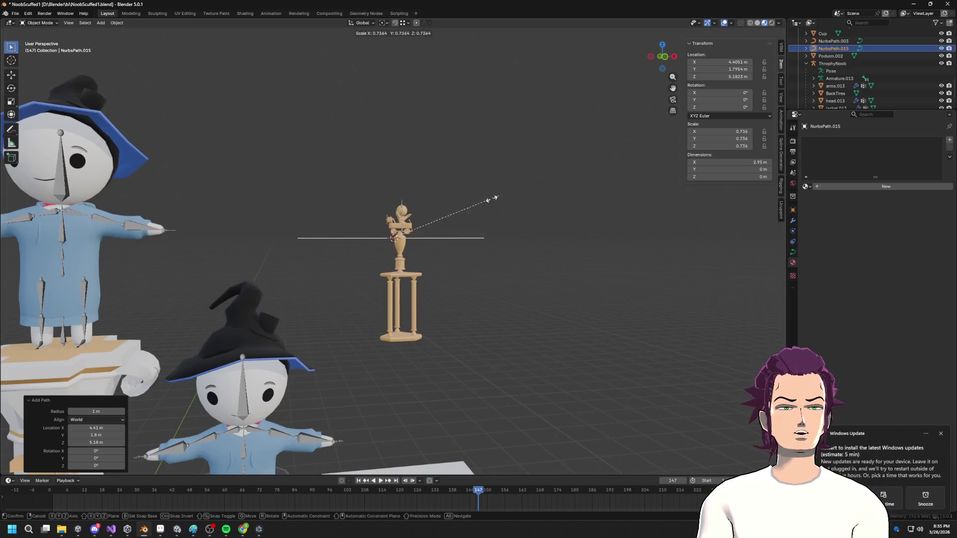
left_click(395, 238)
scroll(396, 249, "up", 8)
key("g")
key("x")
left_click(421, 208)
middle_click_drag(422, 207, 563, 216)
scroll(563, 216, "up", 3)
- Rotate and shift the path's control points to bend it downward into an arc
key("Tab")
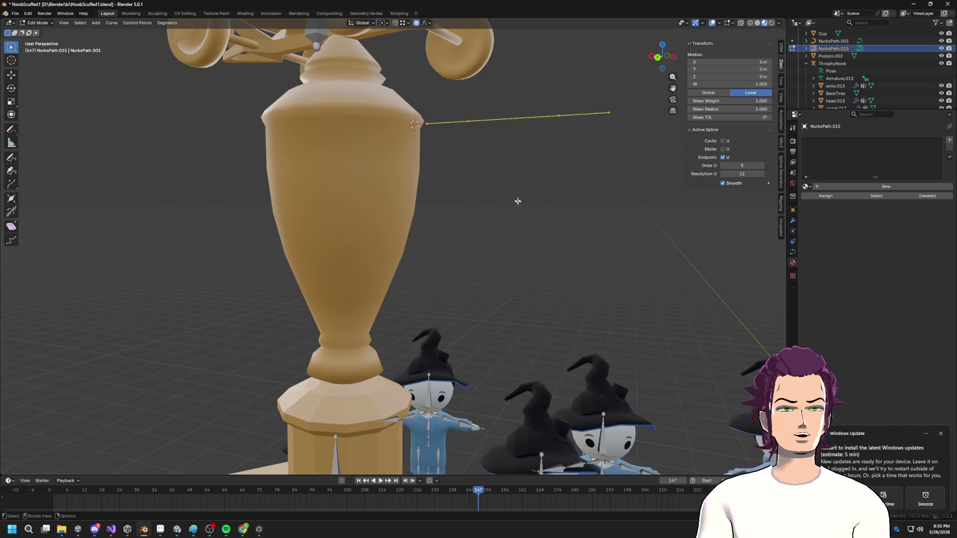
scroll(519, 203, "up", 3)
left_click_drag(446, 88, 606, 156)
key("r")
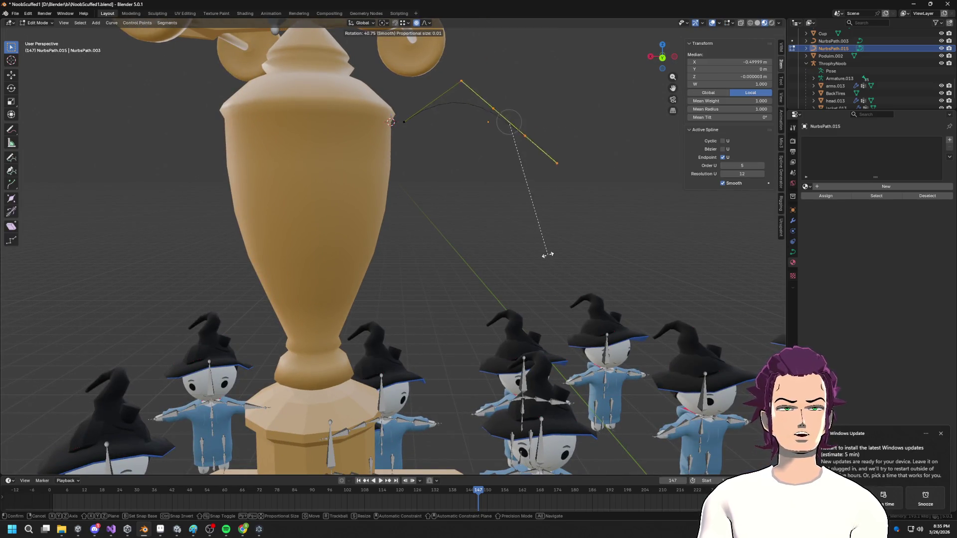
left_click(533, 243)
key("g")
key("x")
left_click(533, 243)
key("g")
key("x")
left_click(545, 283)
- In back orthographic view, reposition the curve's lower and upper control points
left_click(656, 57)
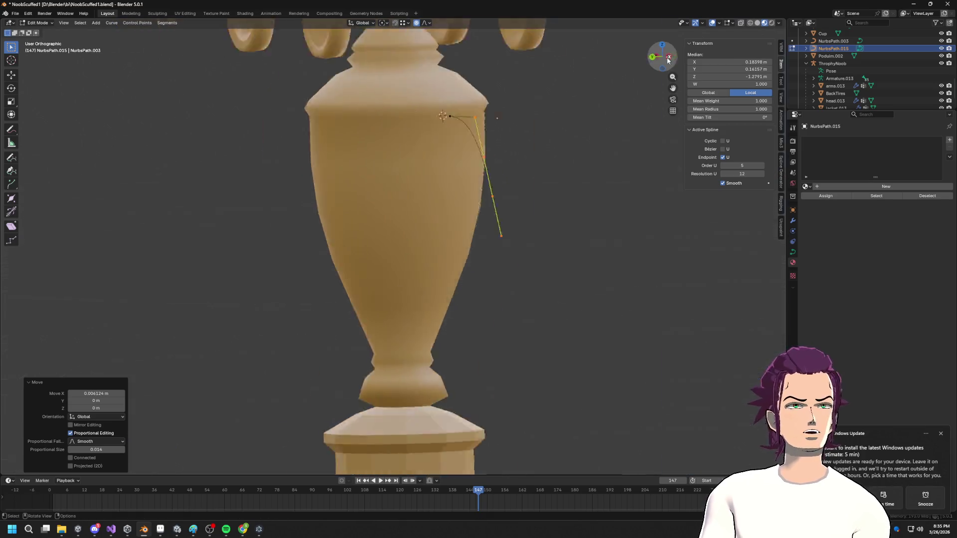
left_click(650, 57)
left_click_drag(463, 213, 594, 280)
key("g")
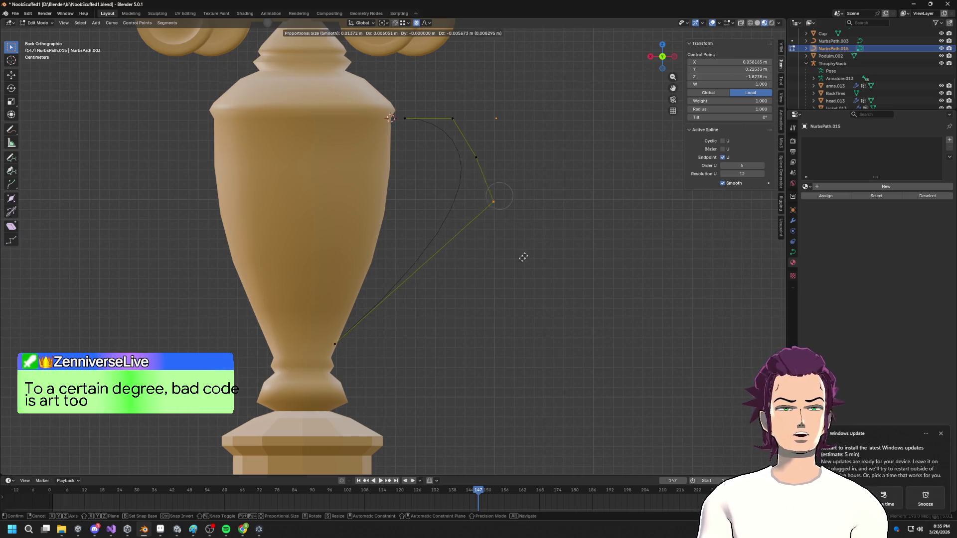
left_click(523, 307)
key("g")
left_click(499, 128)
left_click_drag(433, 107, 481, 143)
key("g")
left_click(448, 119)
key("g")
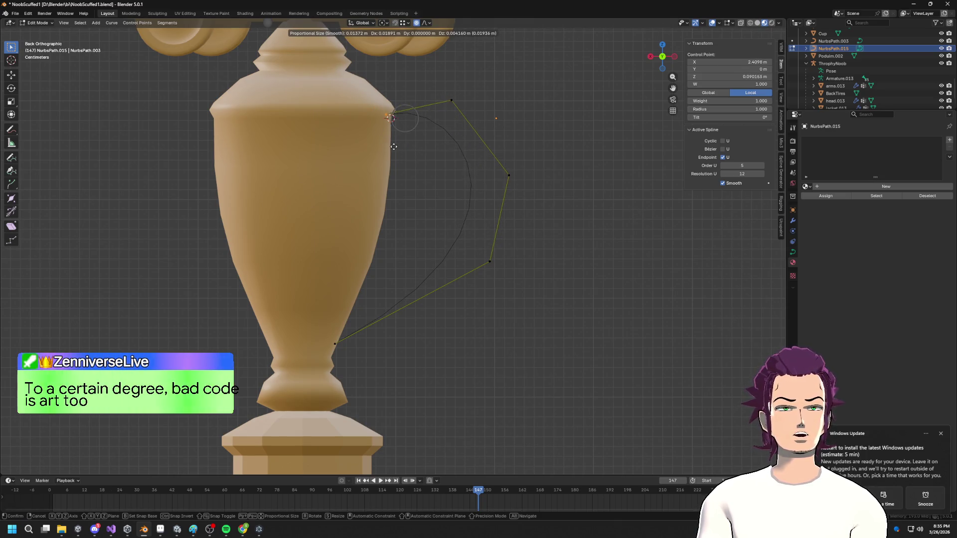
left_click(391, 147)
key("g")
key("x")
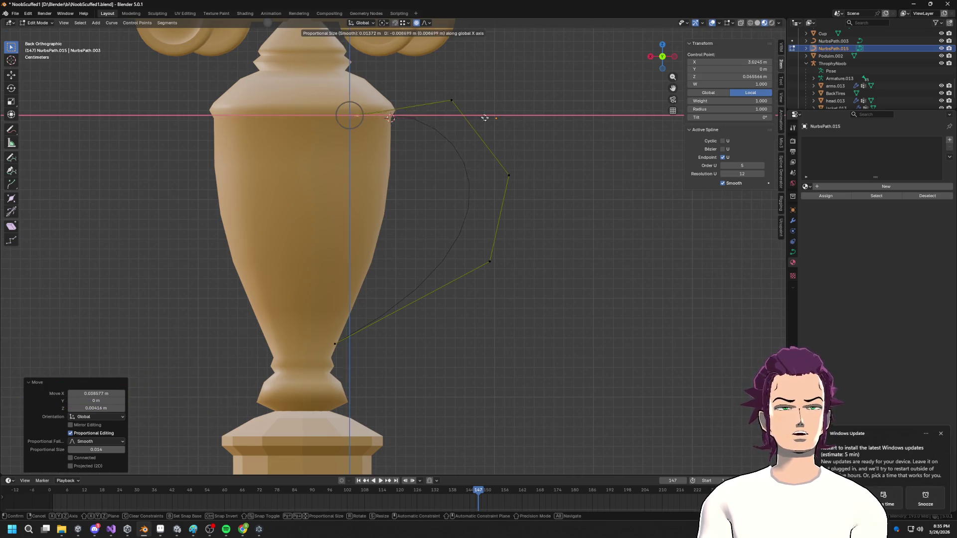
right_click(504, 127)
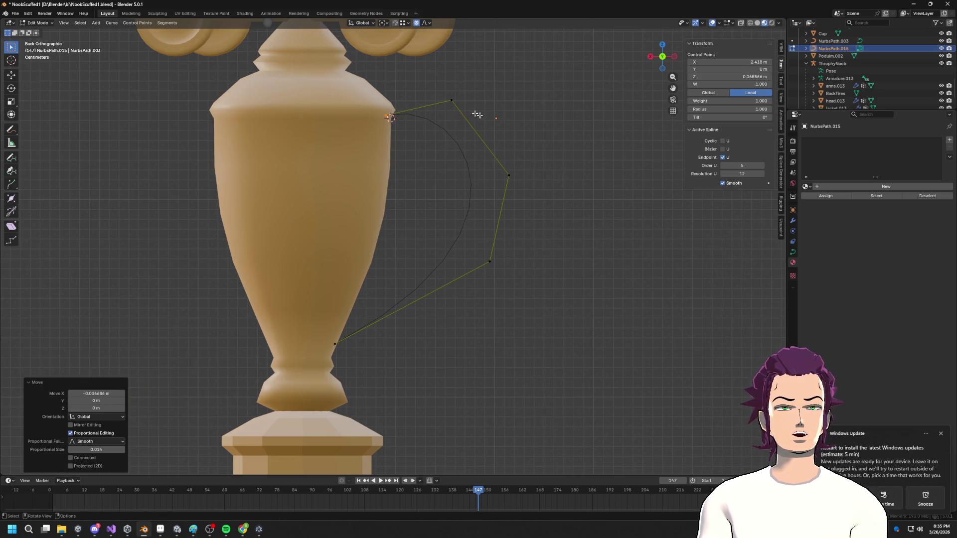
- Refine the upper, right and lower-right control points into a handle shape
left_click(452, 102)
key("g")
left_click(476, 114)
mouse_move(487, 160)
left_mouse_down()
mouse_move(525, 214)
mouse_move(524, 297)
left_mouse_up()
key("g")
left_click(554, 184)
key("g")
left_click(515, 301)
key("g")
left_click(547, 296)
left_click_drag(515, 122, 529, 149)
- Inspect the handle curve in perspective and back views, then show its modifier settings
mouse_move(553, 186)
middle_mouse_down()
mouse_move(491, 229)
mouse_move(535, 259)
middle_mouse_up()
scroll(535, 259, "down", 5)
scroll(417, 294, "up", 10)
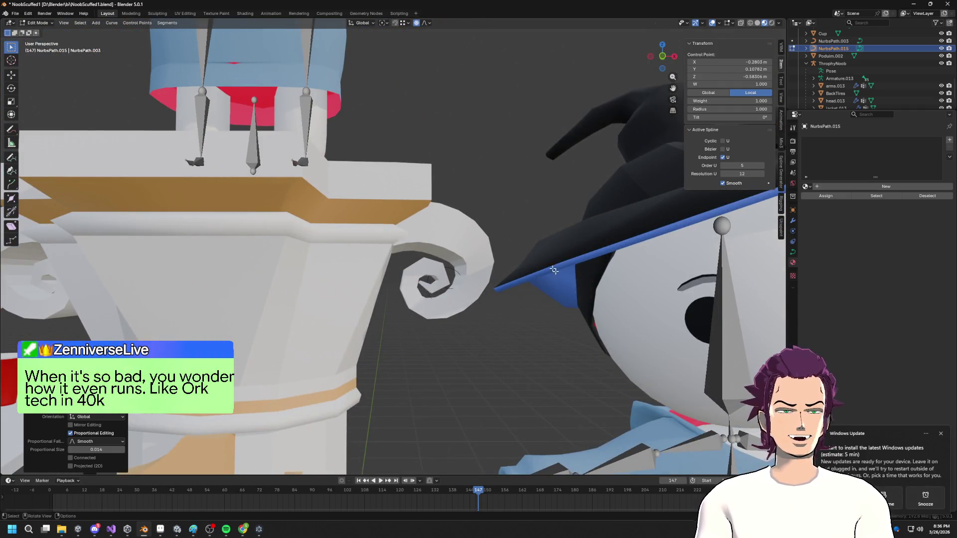
scroll(408, 231, "down", 6)
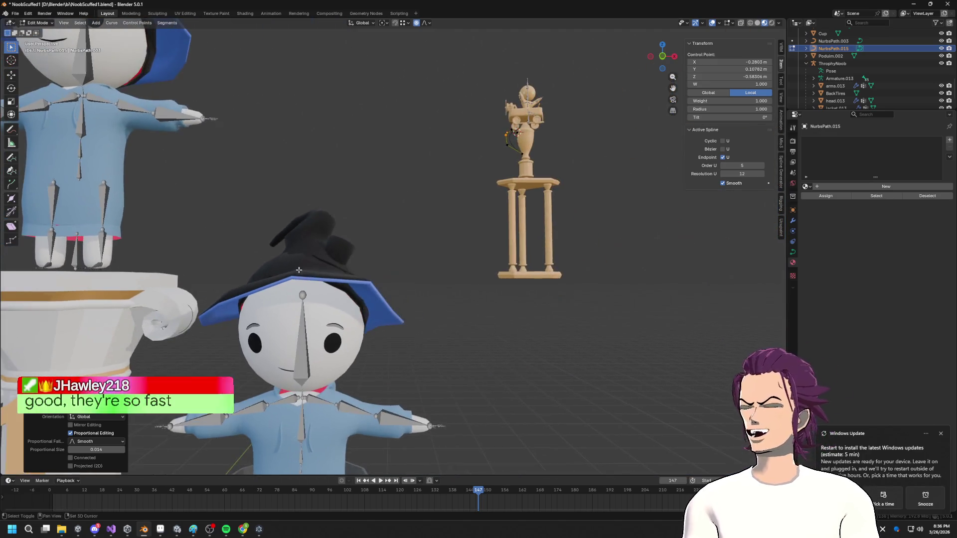
middle_click_drag(299, 269, 448, 122)
left_click(671, 59)
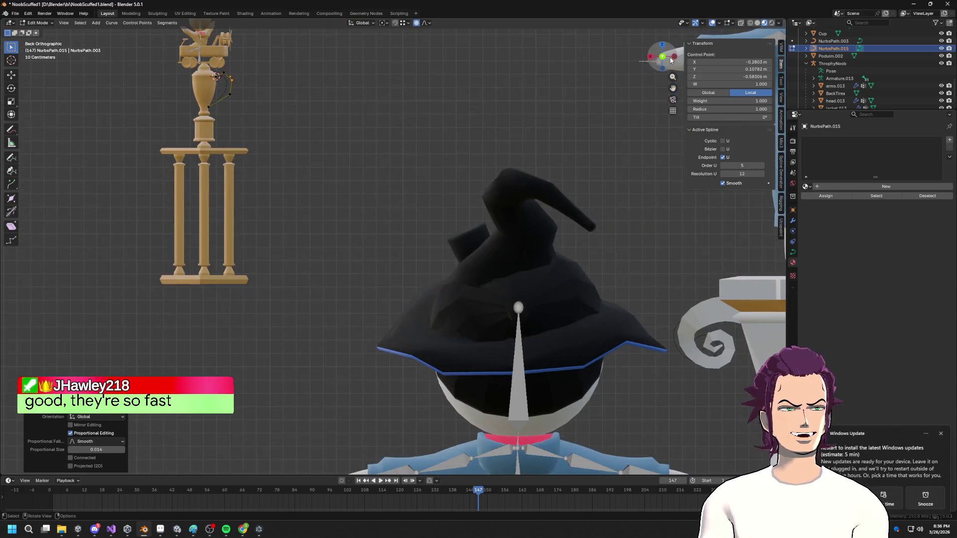
scroll(316, 138, "up", 5)
scroll(439, 181, "up", 2, "shift")
scroll(439, 181, "up", 4)
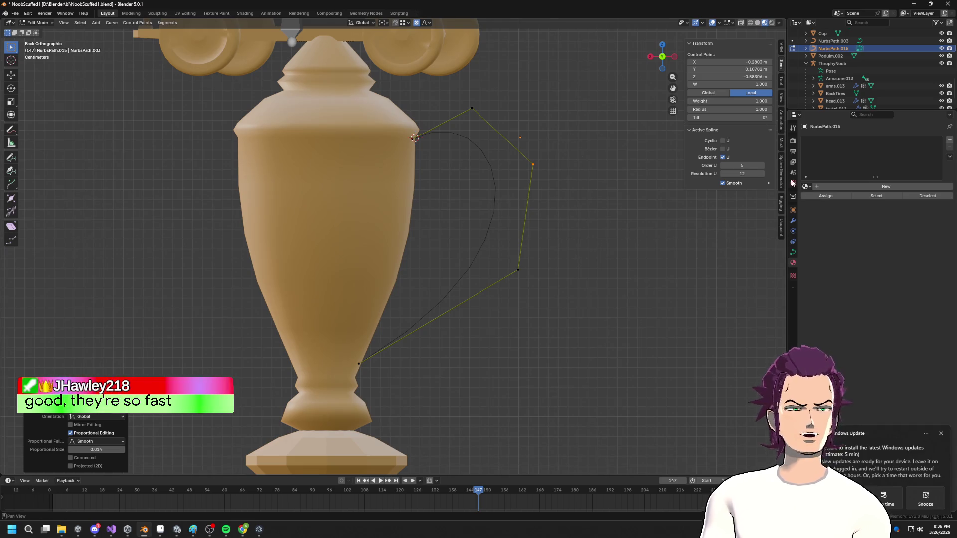
left_click(796, 221)
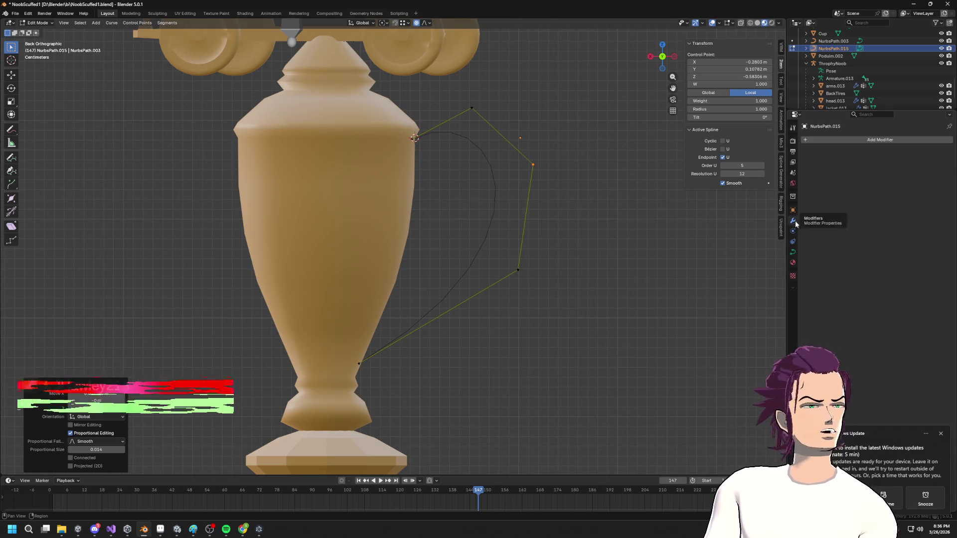
- Set the handle curve's Geometry Extrude to 0.11 m and Bevel Depth to 0.03 m
left_click(794, 253)
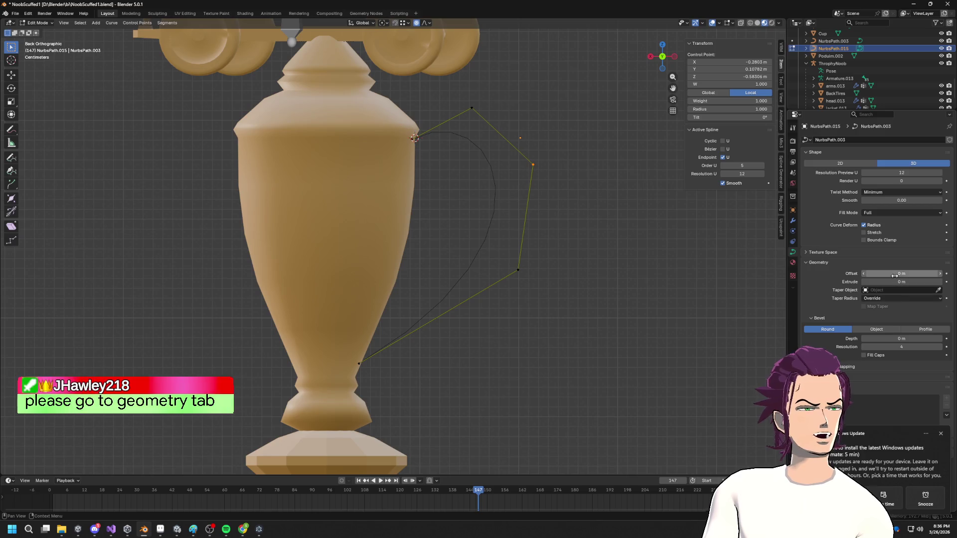
mouse_move(893, 282)
left_mouse_down()
mouse_move(913, 281)
mouse_move(878, 273)
mouse_move(920, 274)
left_mouse_up()
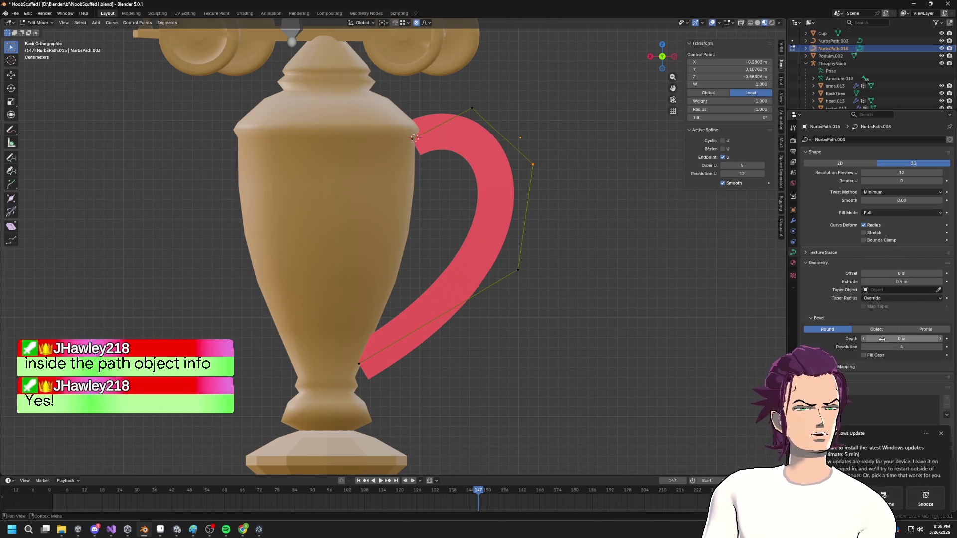
left_click_drag(897, 339, 903, 338)
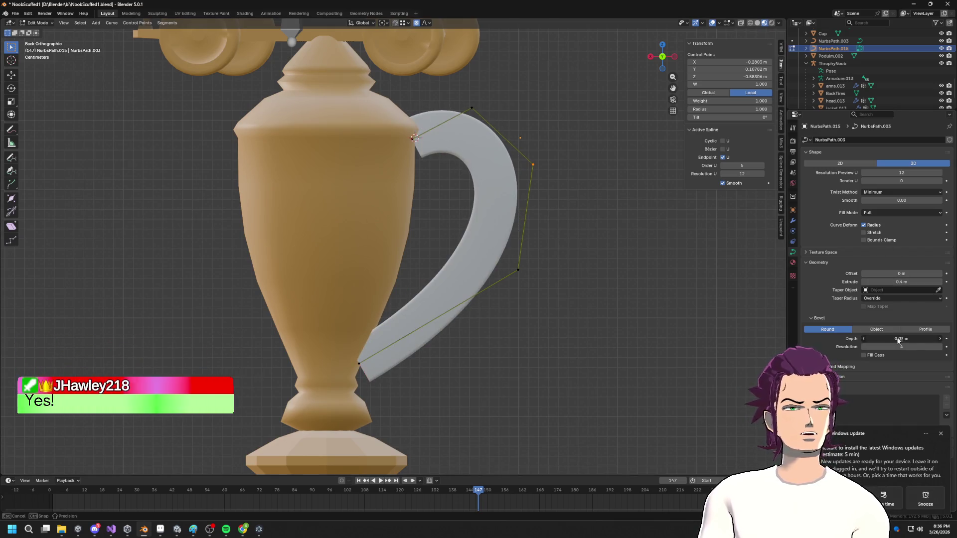
left_click_drag(906, 282, 896, 281)
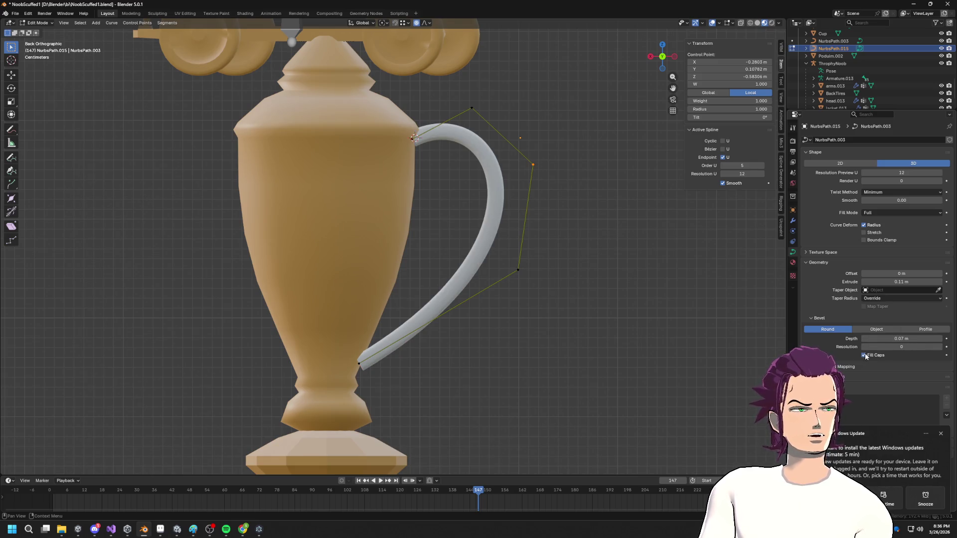
left_click_drag(901, 339, 883, 339)
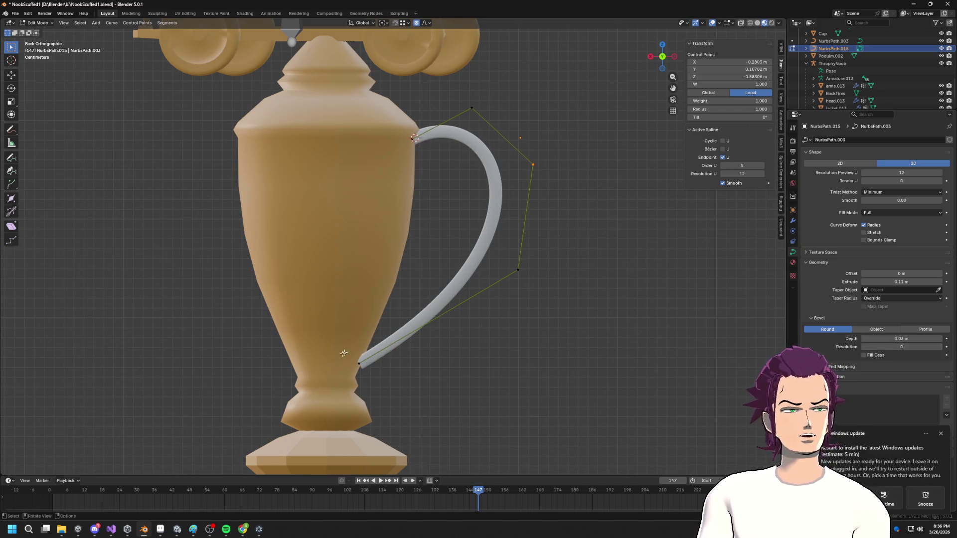
- Tuck the handle's bottom end against the vase along X, then inspect the handle in perspective
key("g")
key("x")
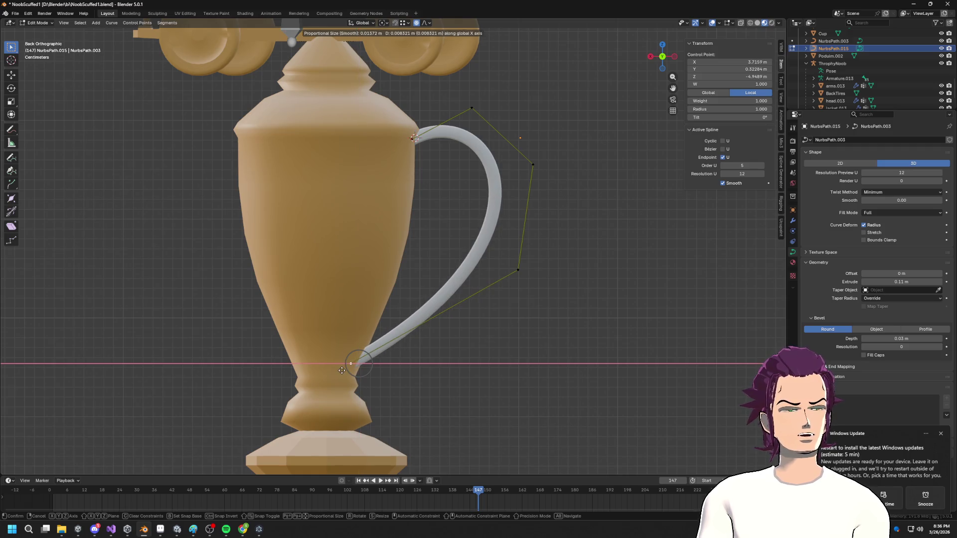
left_click(417, 228)
key("g")
key("x")
key("Escape")
mouse_move(413, 139)
middle_mouse_down()
mouse_move(450, 252)
mouse_move(468, 242)
mouse_move(475, 269)
middle_mouse_up()
key("z")
scroll(522, 295, "down", 10)
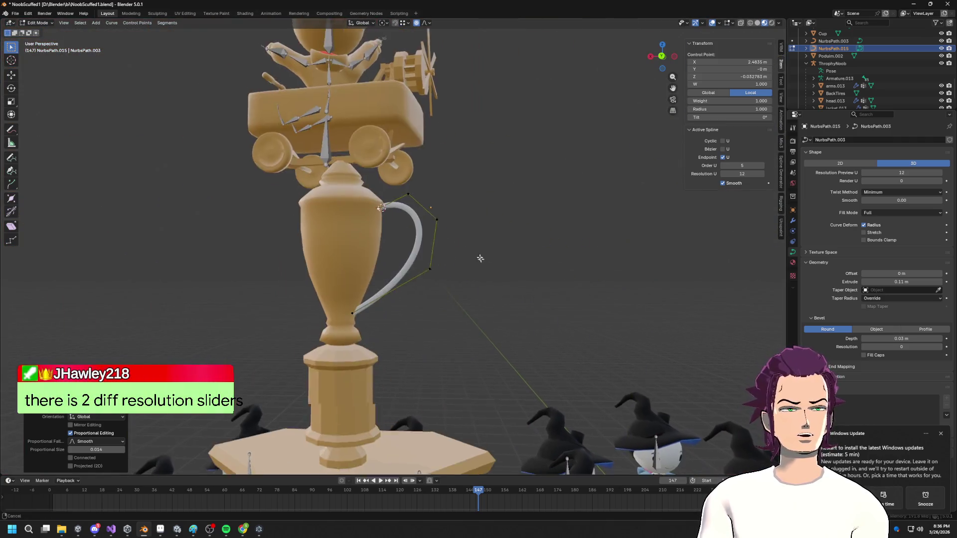
scroll(478, 258, "up", 4)
left_click(474, 169)
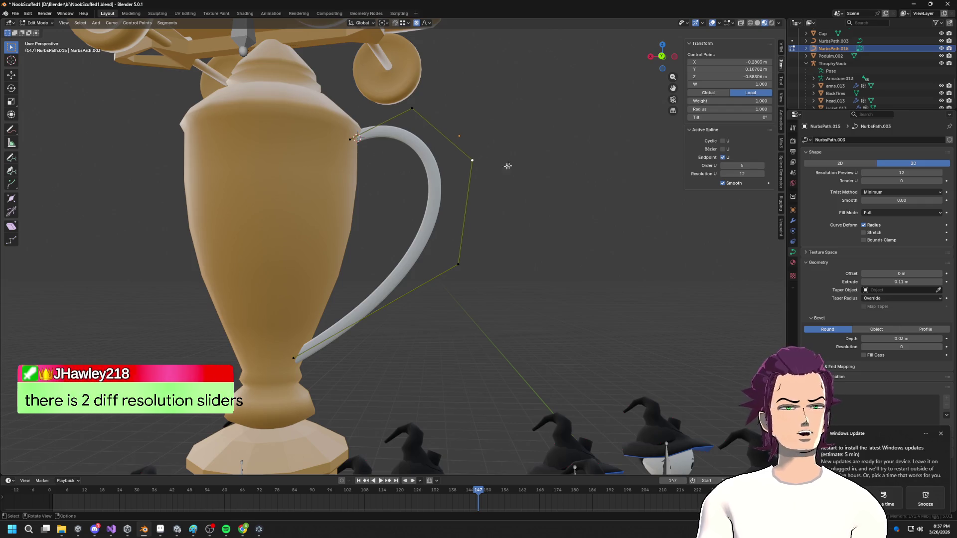
key("s")
key("Escape")
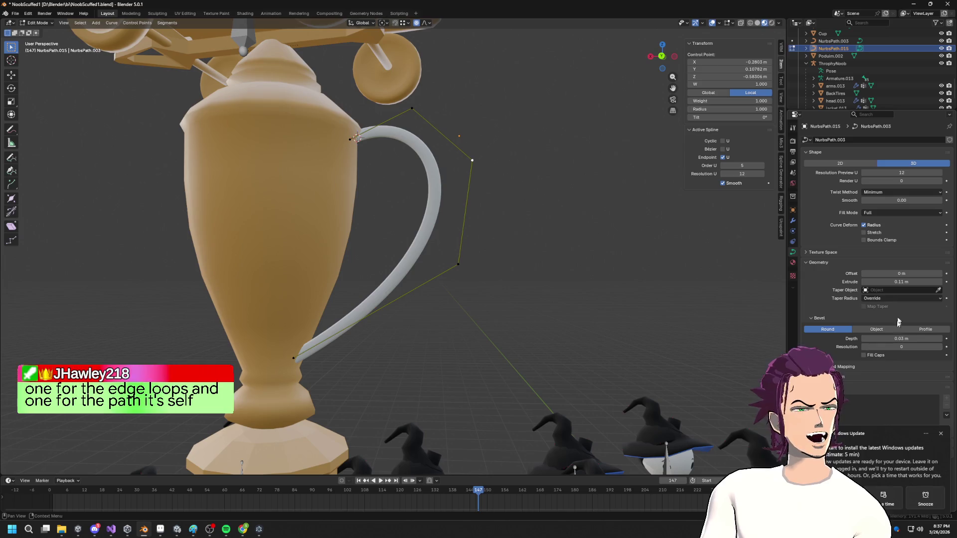
- Set the handle's Offset and Extrude to 0, Bevel Depth to 0.27 m, and Bevel to Profile
mouse_move(901, 273)
left_mouse_down()
mouse_move(882, 274)
mouse_move(907, 281)
left_mouse_up()
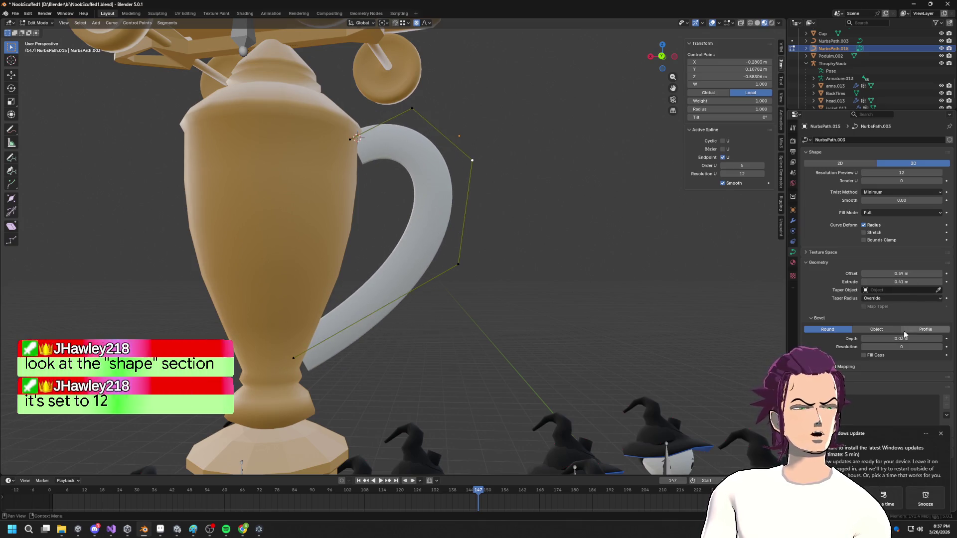
left_click_drag(902, 339, 912, 338)
left_click(915, 274)
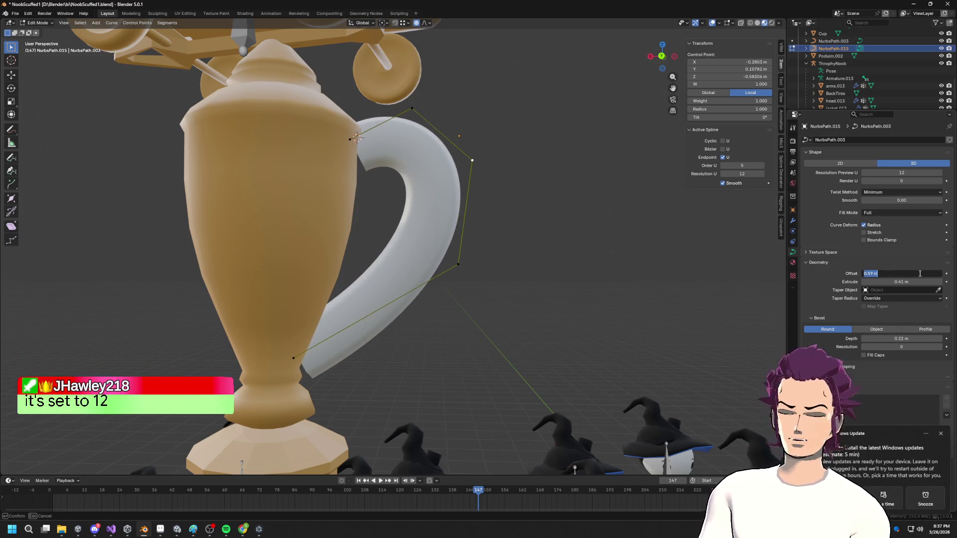
type("0")
key("Return")
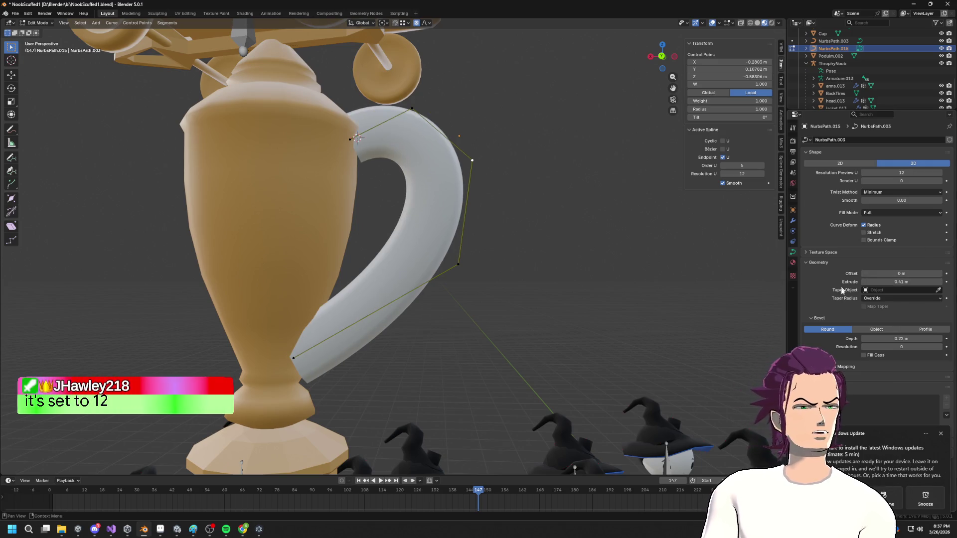
left_click_drag(920, 281, 900, 282)
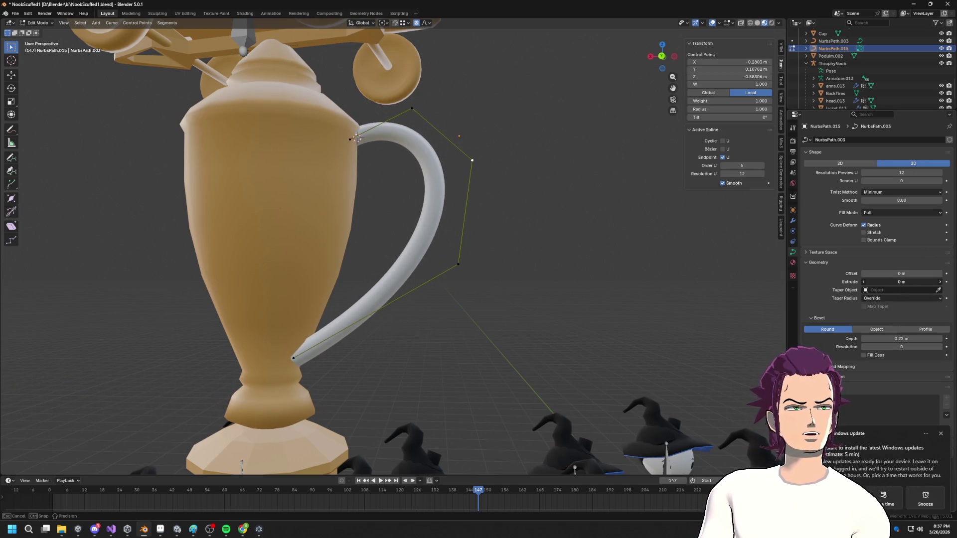
left_click_drag(896, 338, 902, 338)
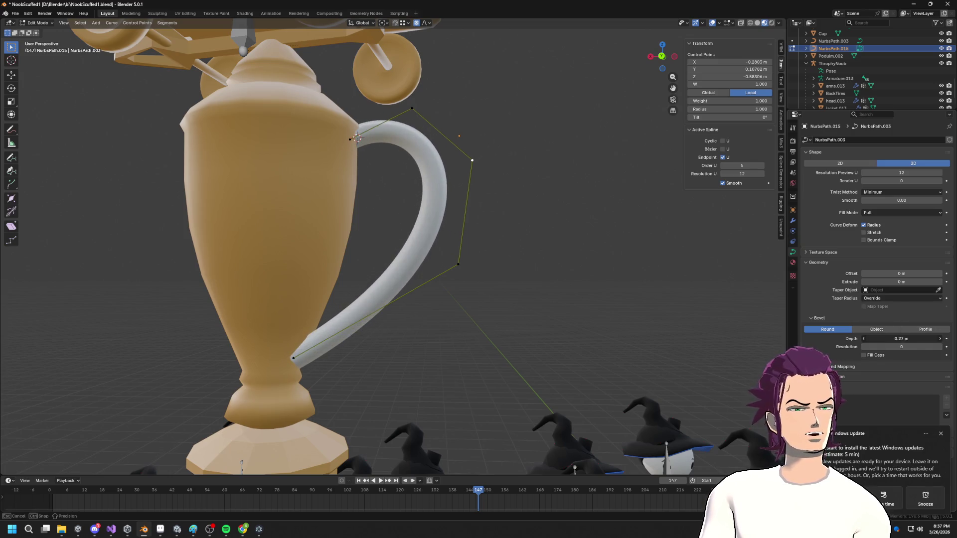
left_click(921, 331)
middle_click_drag(567, 268, 363, 255)
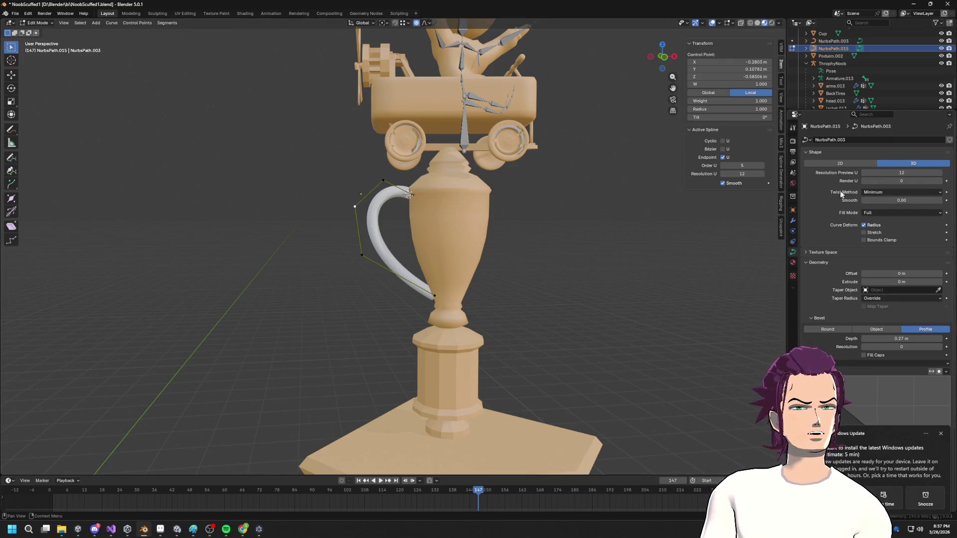
- Lower the handle's Resolution Preview U to 2 and Bevel Resolution to 0
left_click_drag(906, 172, 893, 173)
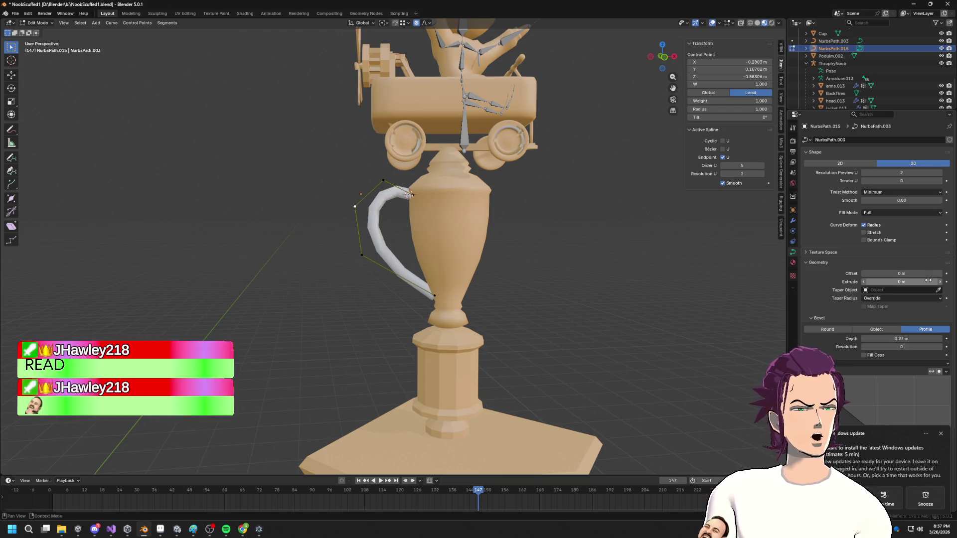
scroll(916, 315, "down", 2)
mouse_move(902, 302)
left_mouse_down()
mouse_move(912, 302)
mouse_move(897, 302)
left_mouse_up()
scroll(393, 250, "up", 8)
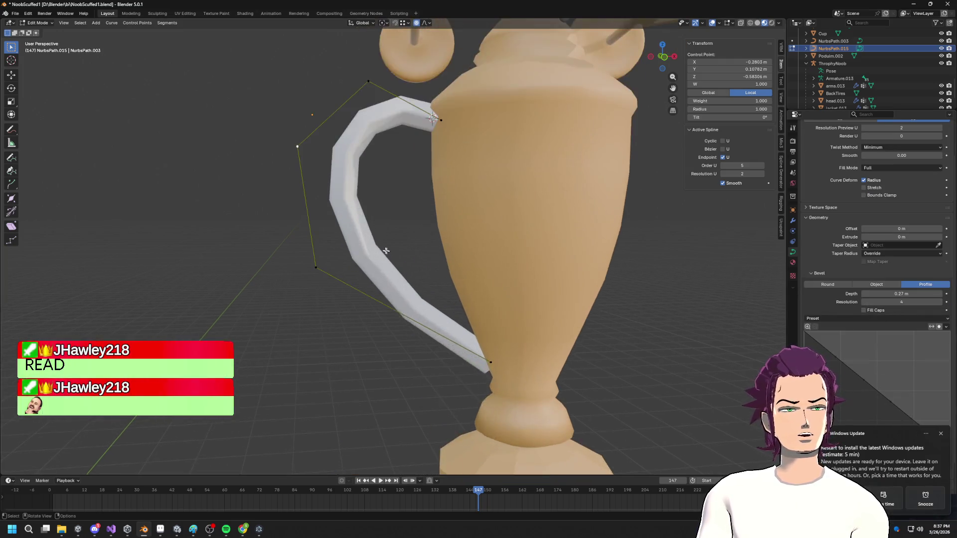
mouse_move(901, 302)
left_mouse_down()
mouse_move(912, 302)
mouse_move(898, 301)
left_mouse_up()
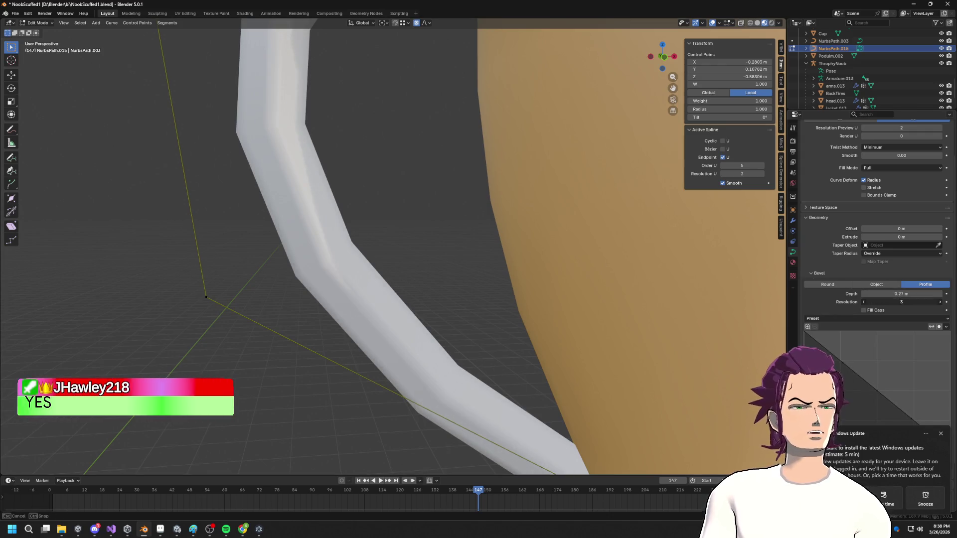
scroll(411, 202, "down", 3)
- Orbit around the cup and compare it with the reference trophy photo in Chrome
mouse_move(411, 203)
middle_mouse_down()
mouse_move(506, 187)
mouse_move(513, 203)
mouse_move(491, 229)
mouse_move(412, 222)
mouse_move(560, 203)
mouse_move(502, 214)
mouse_move(573, 211)
middle_mouse_up()
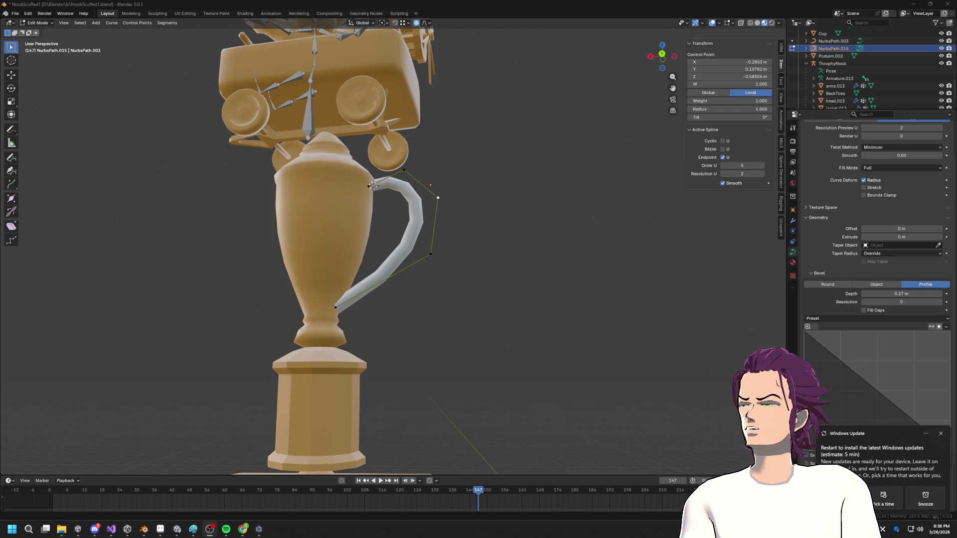
scroll(271, 378, "down", 4)
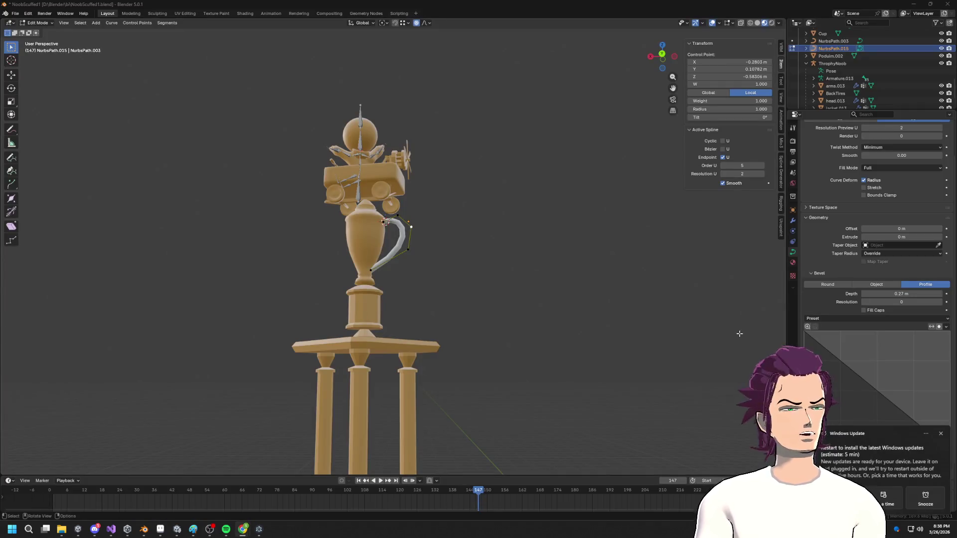
mouse_move(956, 130)
left_mouse_down()
mouse_move(570, 122)
mouse_move(424, 102)
left_mouse_up()
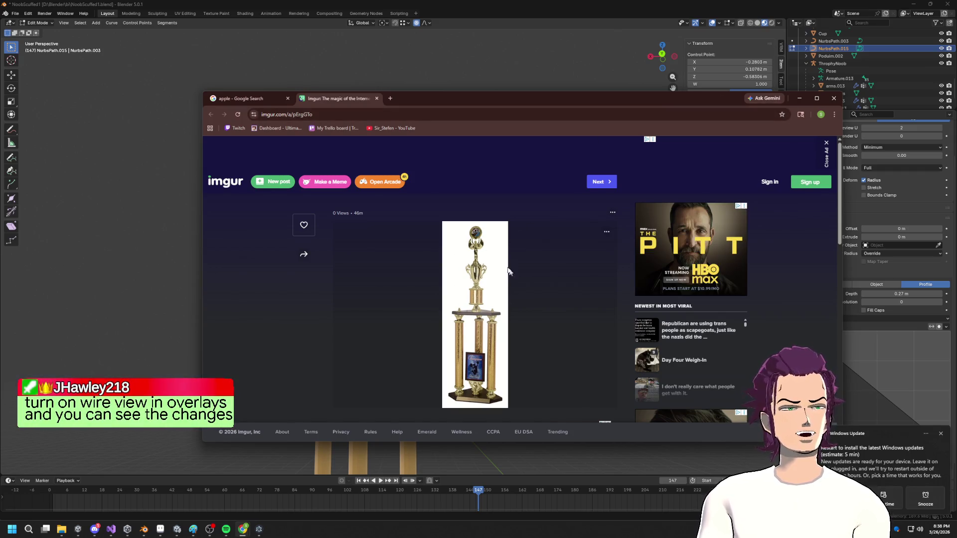
key("alt+Tab")
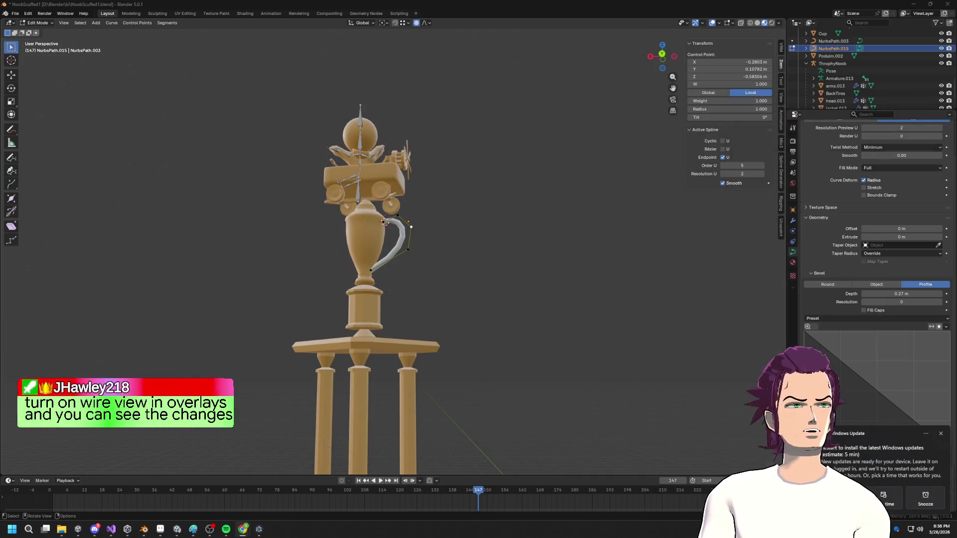
- Add a Mirror modifier to the handle curve in Object Mode
middle_click_drag(570, 235, 549, 254)
scroll(532, 273, "up", 4)
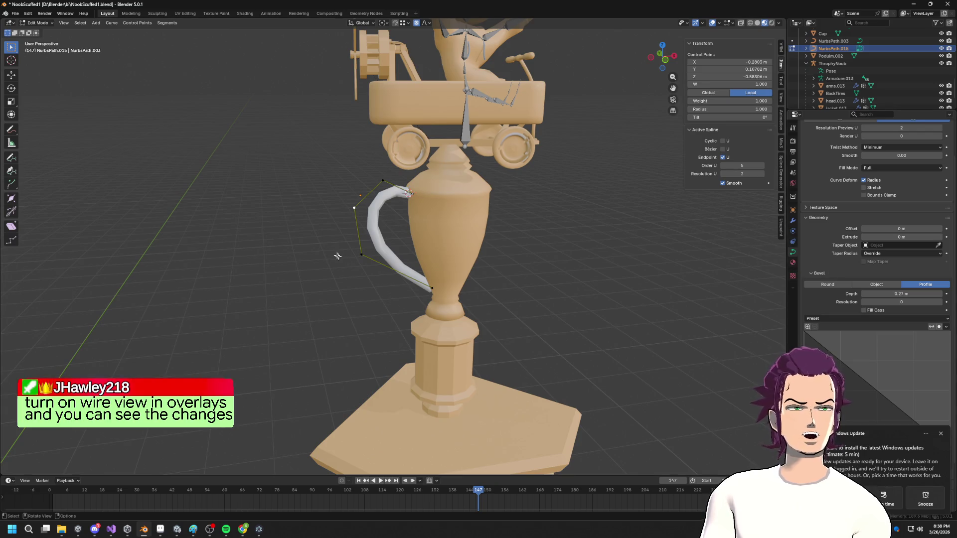
key("Tab")
left_click(794, 221)
left_click(878, 138)
type("mi")
key("Return")
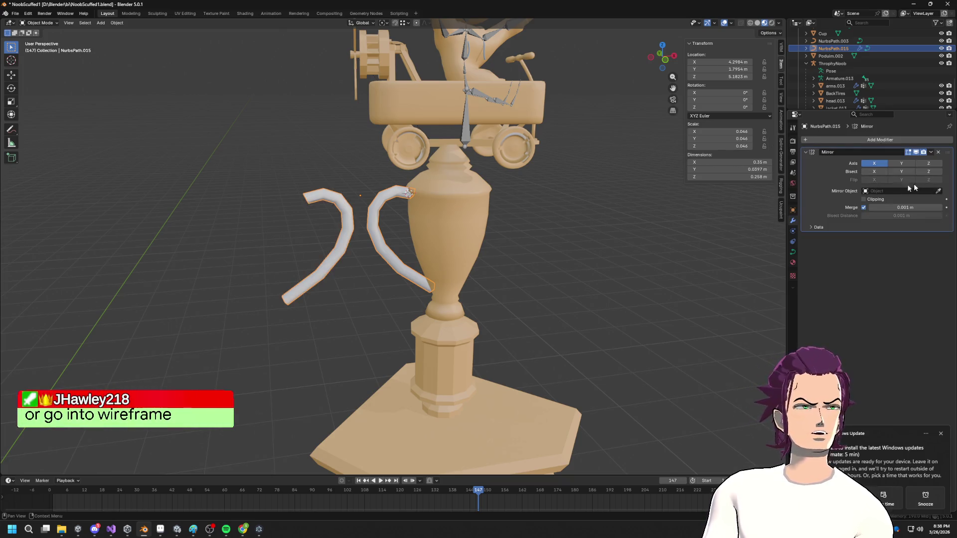
- Select the pedestal Cube beneath the cup
middle_click_drag(518, 223, 498, 210)
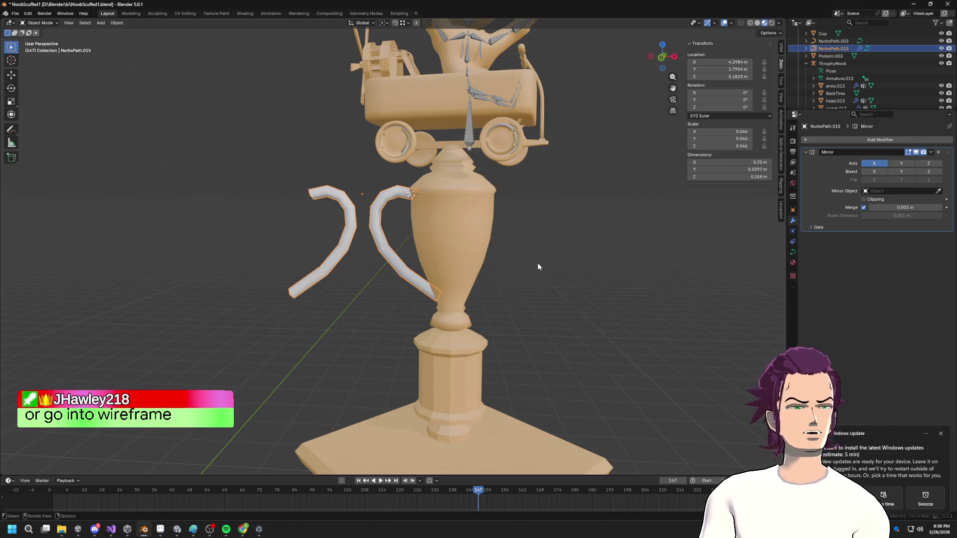
key("Tab")
key("Tab")
mouse_move(464, 317)
middle_mouse_down()
mouse_move(454, 341)
mouse_move(513, 335)
mouse_move(445, 404)
middle_mouse_up()
left_click(455, 341)
key("Tab")
key("Tab")
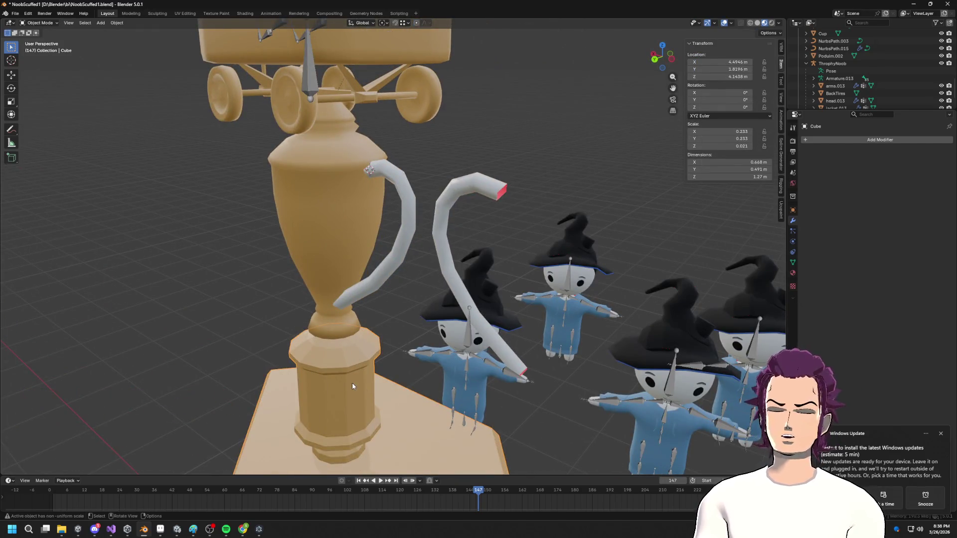
- Snap the 3D cursor to the centre of the isolated pedestal's top cap
key("KP_Divide")
key("Tab")
middle_click_drag(442, 257, 448, 449, "shift")
scroll(462, 365, "up", 5)
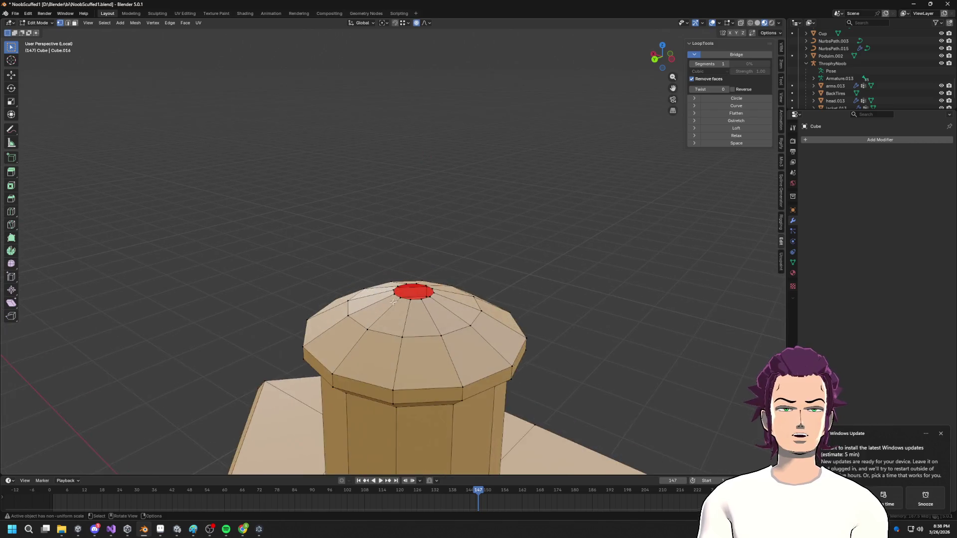
middle_click_drag(471, 339, 346, 398)
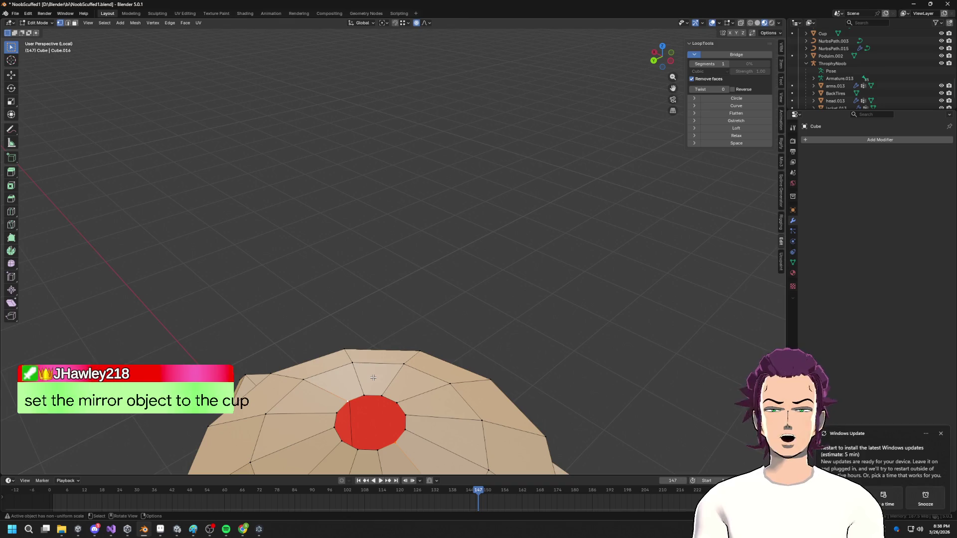
key("shift+s")
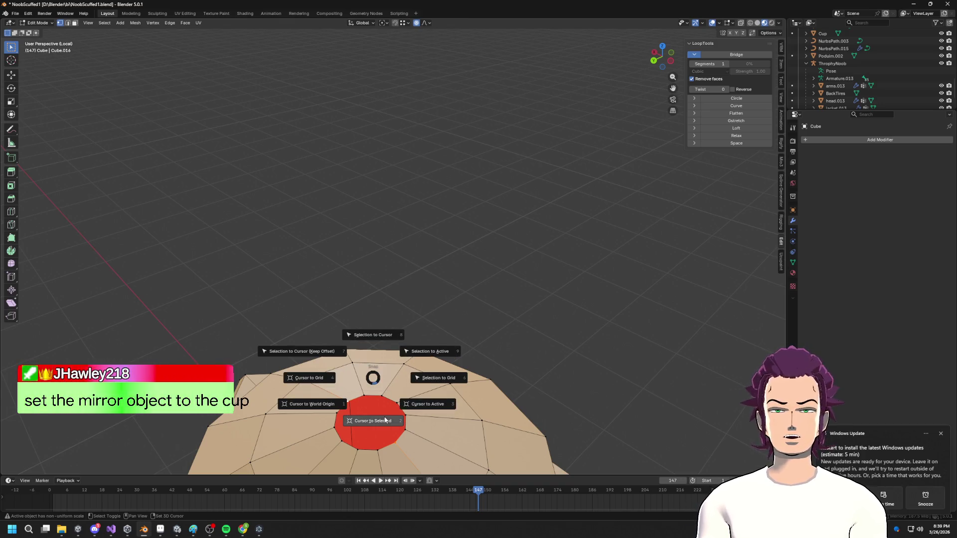
left_click(374, 399)
scroll(448, 385, "down", 6)
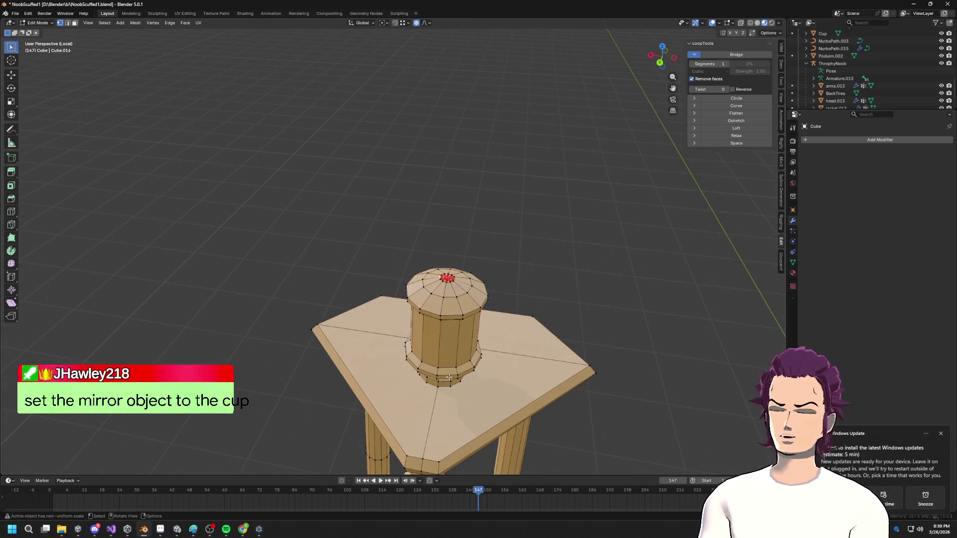
key("shift+s")
left_click(449, 420)
key("Tab")
mouse_move(449, 419)
middle_mouse_down()
mouse_move(556, 351)
mouse_move(527, 330)
middle_mouse_up()
- Set the handle curve's origin to the 3D cursor so the mirrored handles flank the vase
key("KP_Divide")
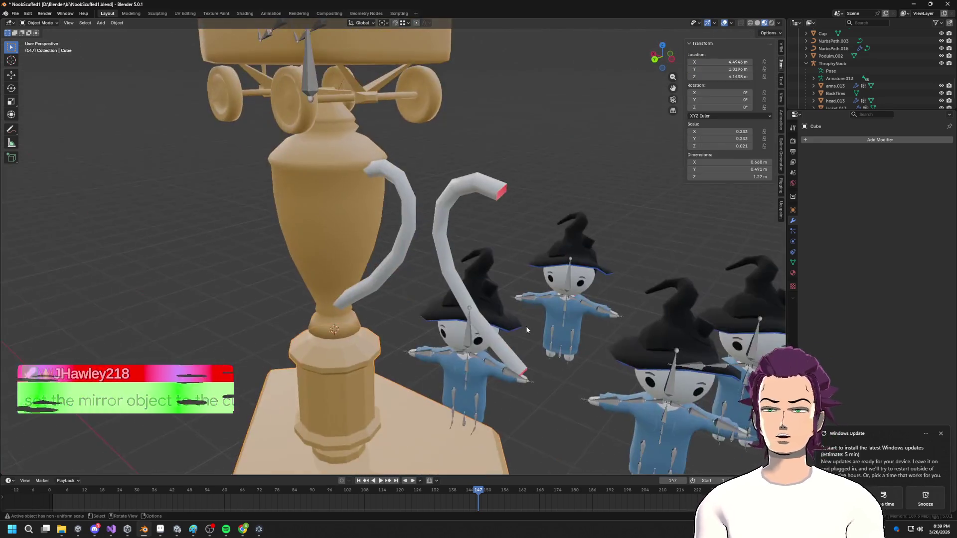
scroll(401, 239, "down", 5)
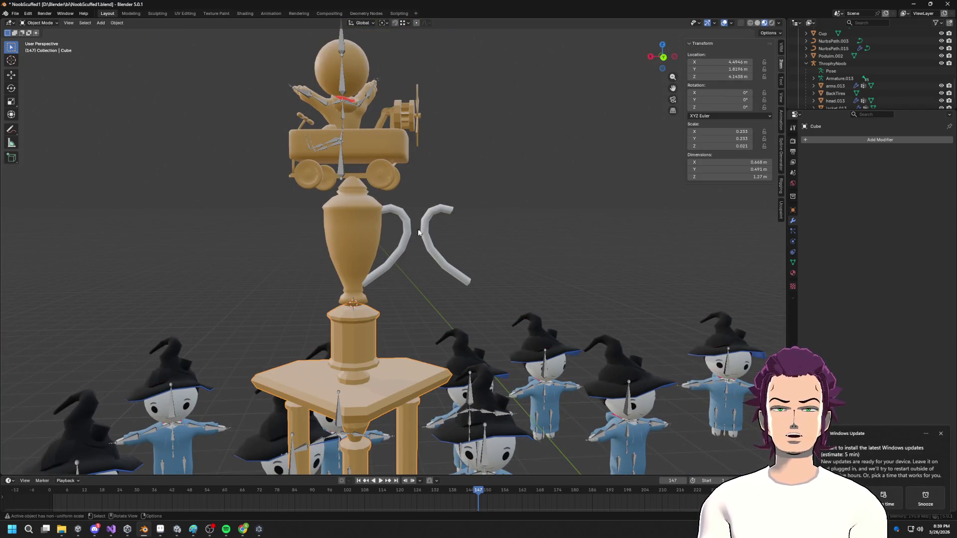
left_click(405, 231)
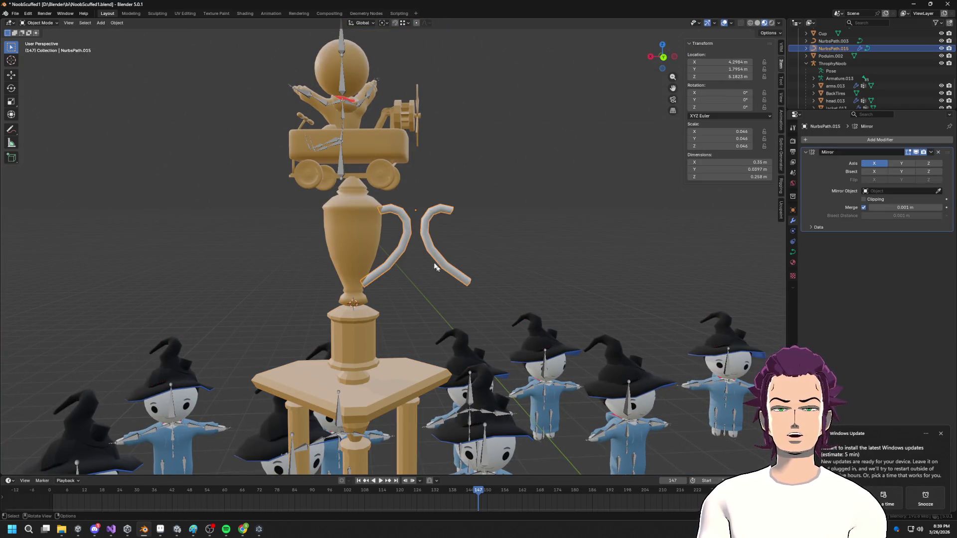
left_click(117, 23)
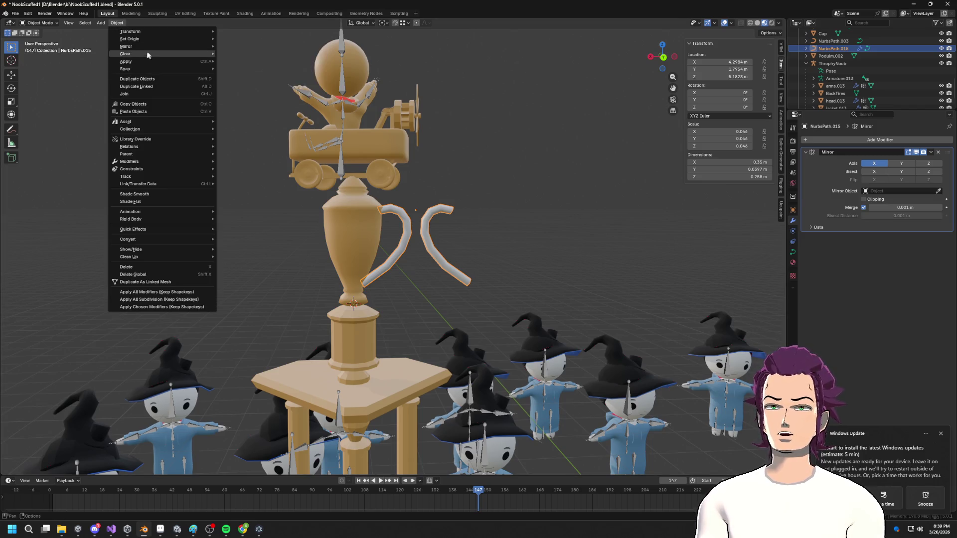
mouse_move(147, 39)
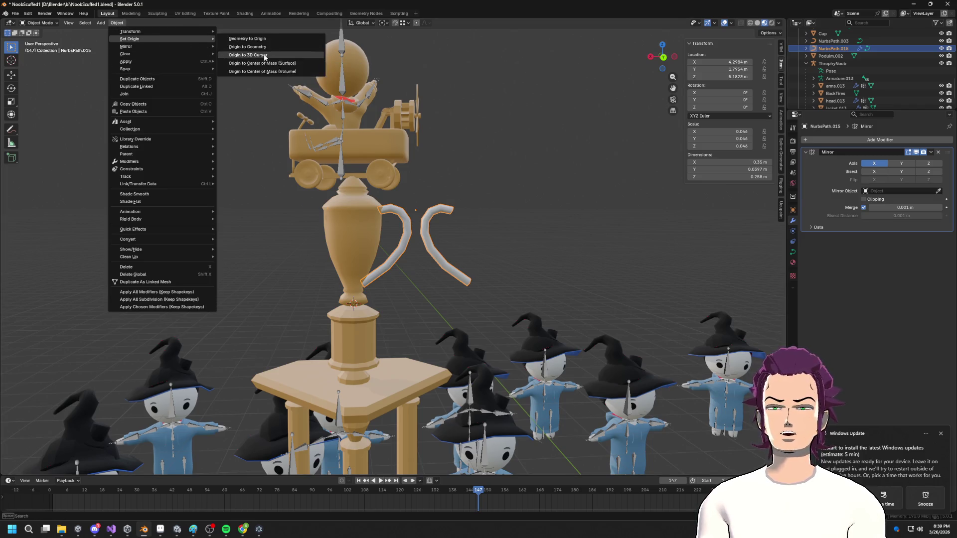
left_click(264, 55)
scroll(534, 171, "up", 4)
mouse_move(534, 171)
middle_mouse_down()
mouse_move(516, 154)
mouse_move(514, 173)
middle_mouse_up()
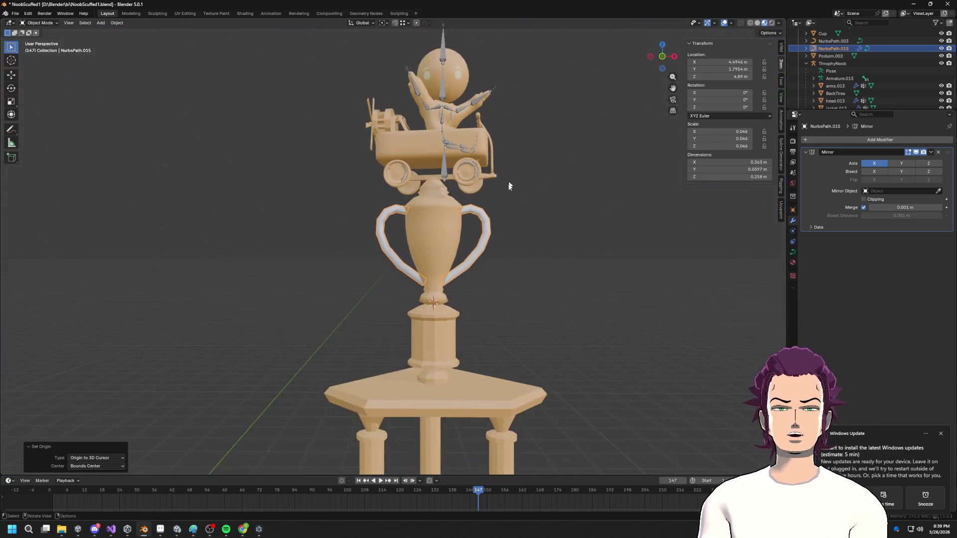
scroll(513, 173, "up", 2)
key("Tab")
- Shift the handle's bottom point along X and lower the top point slightly
left_click(444, 300)
key("g")
key("x")
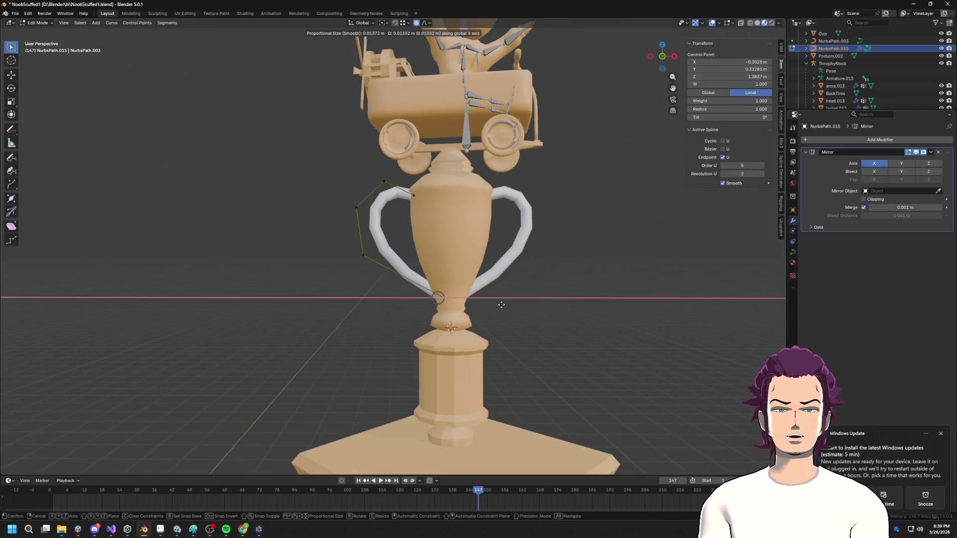
left_click(447, 274)
scroll(447, 273, "down", 2)
scroll(447, 273, "up", 3)
left_click(381, 166)
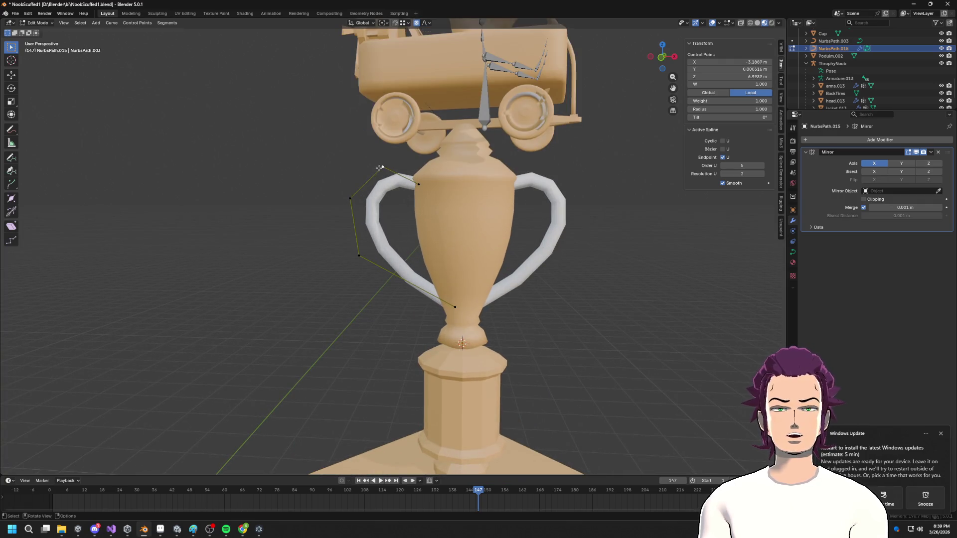
key("g")
key("z")
left_click(381, 171)
- Lower the point where the handle meets the cup and move the left-most point along X
left_click(419, 186)
key("g")
key("z")
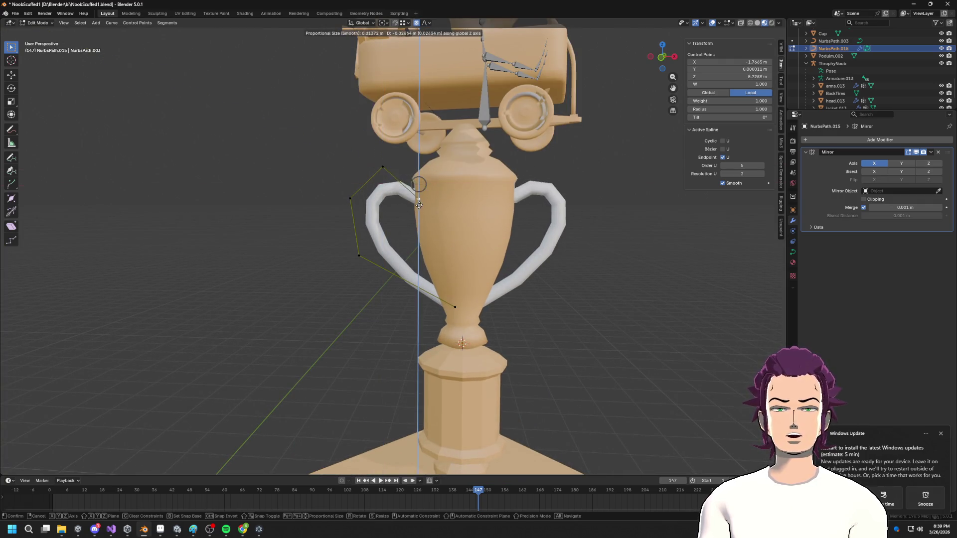
left_click(419, 203)
left_click(350, 198)
key("g")
key("x")
left_click(348, 197)
middle_click_drag(379, 209, 414, 228)
key("g")
key("x")
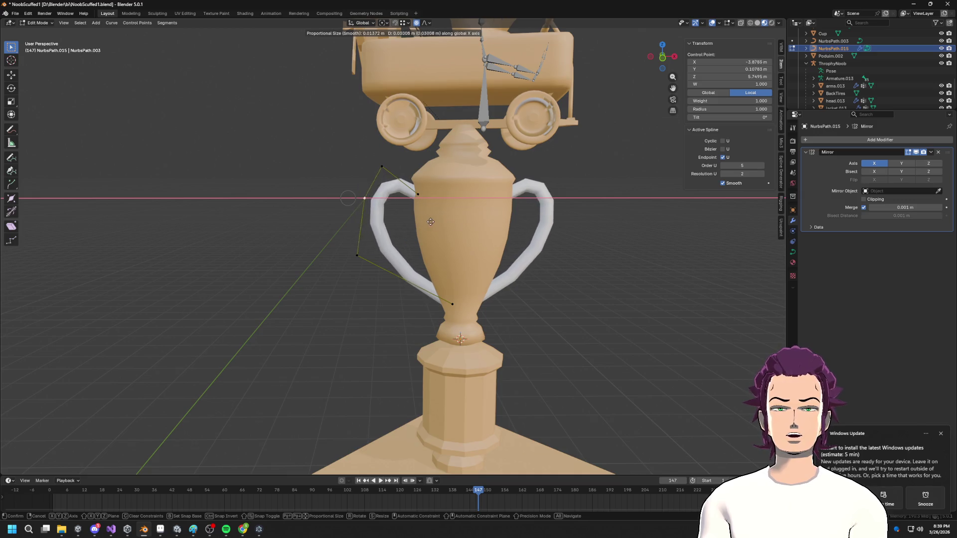
left_click(351, 227)
- Raise the handle's bottom control point up against the cup's base
middle_click_drag(352, 231, 369, 259)
left_click(370, 260)
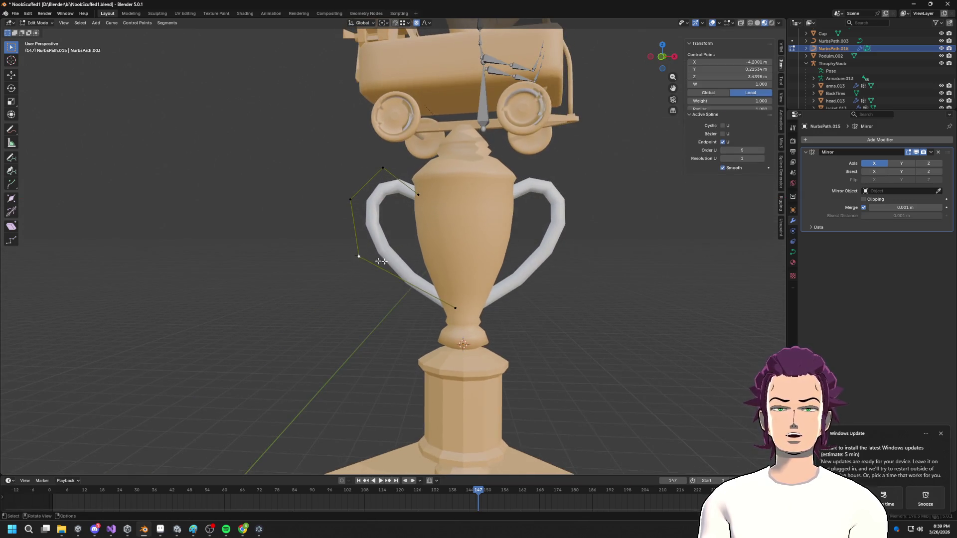
key("g")
key("x")
key("Escape")
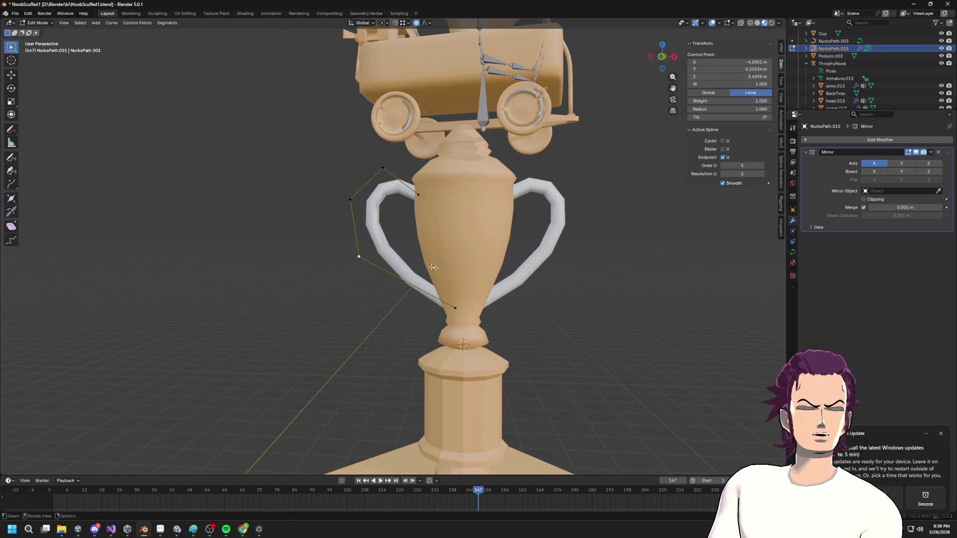
left_click(455, 308)
key("g")
key("z")
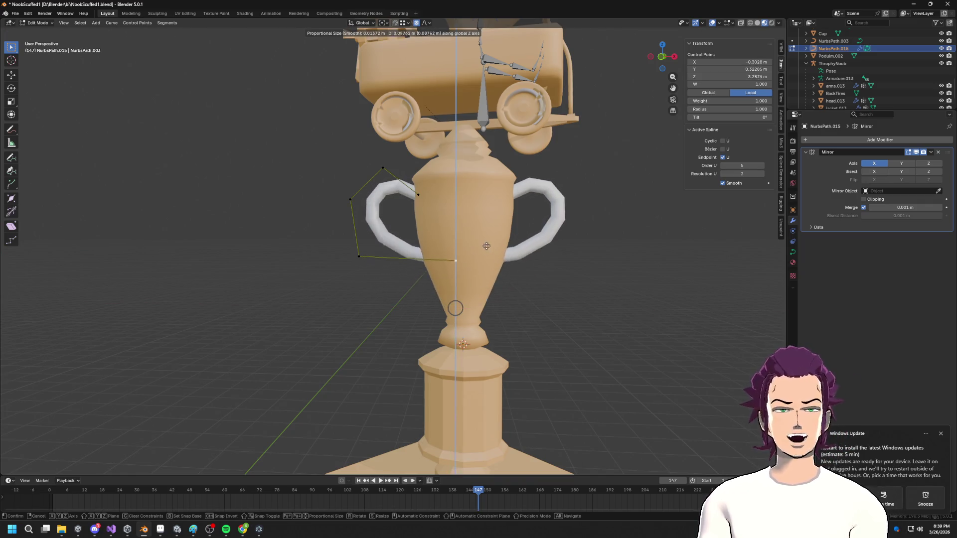
left_click(471, 276)
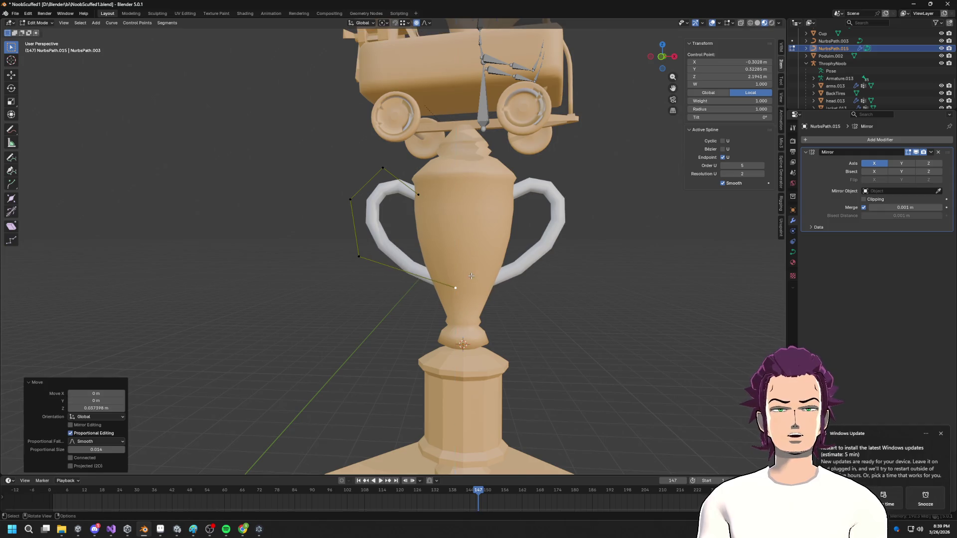
- From the front view, shift both left points along X and lower the top point
left_click_drag(339, 189, 369, 264)
key("g")
key("x")
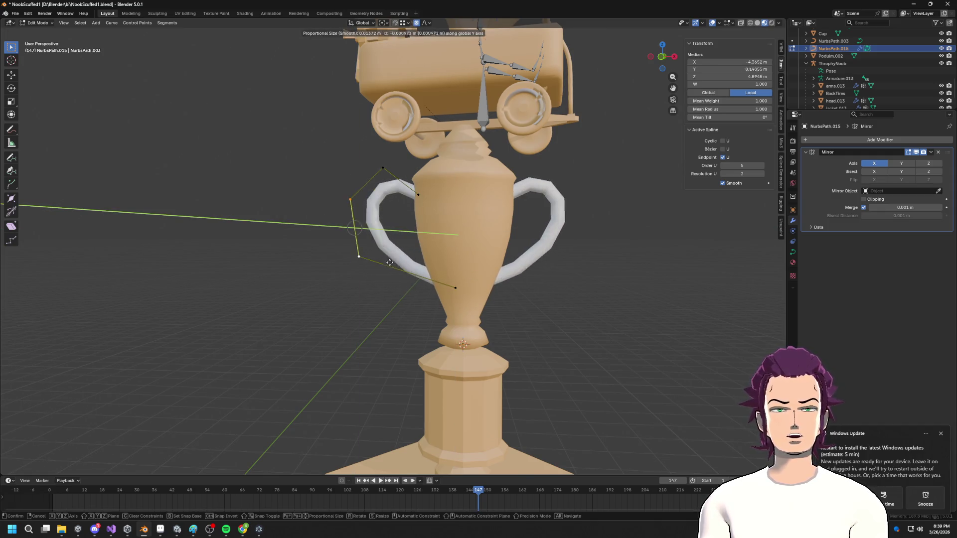
key("Escape")
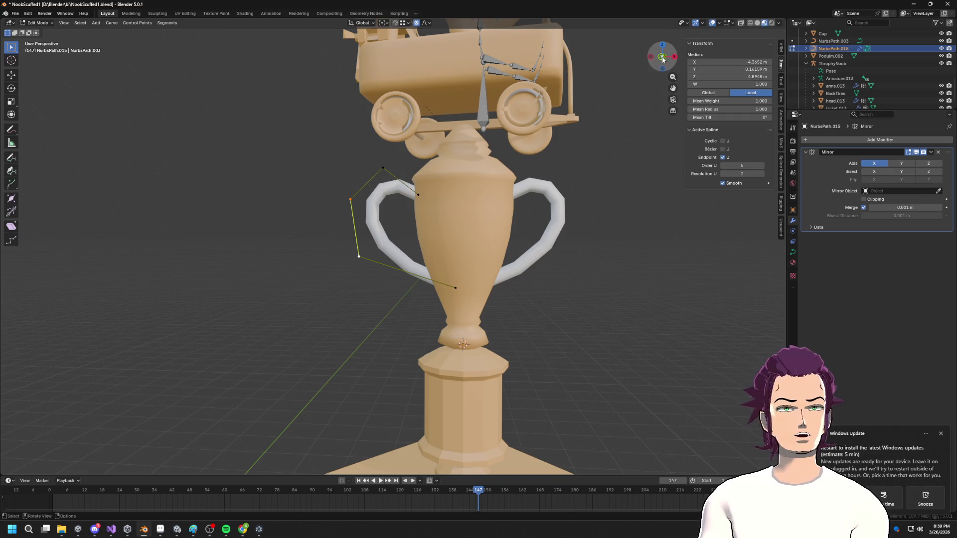
left_click(662, 59)
key("g")
key("x")
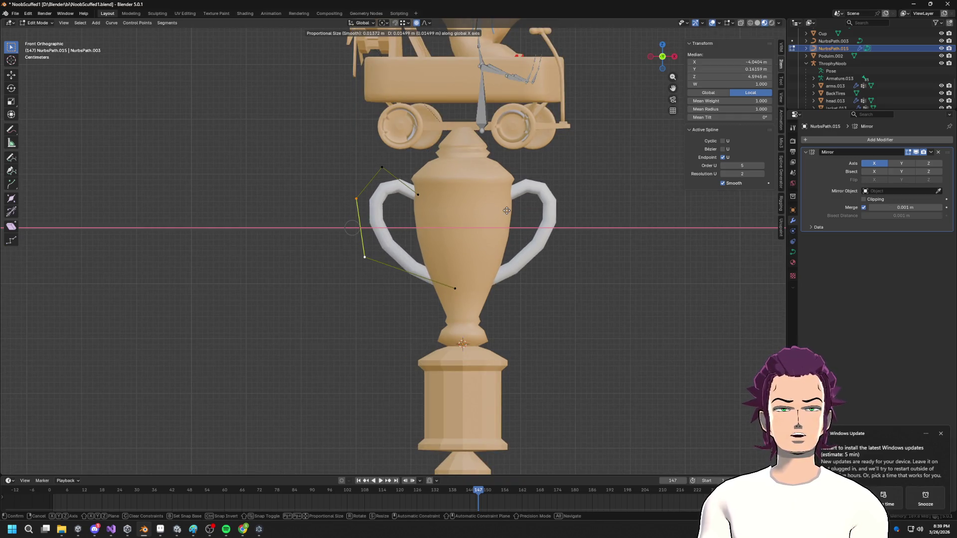
left_click(505, 211)
left_click(382, 167)
key("g")
key("z")
left_click(384, 184)
scroll(383, 185, "down", 5)
middle_click_drag(384, 185, 480, 234)
key("Tab")
left_click(793, 263)
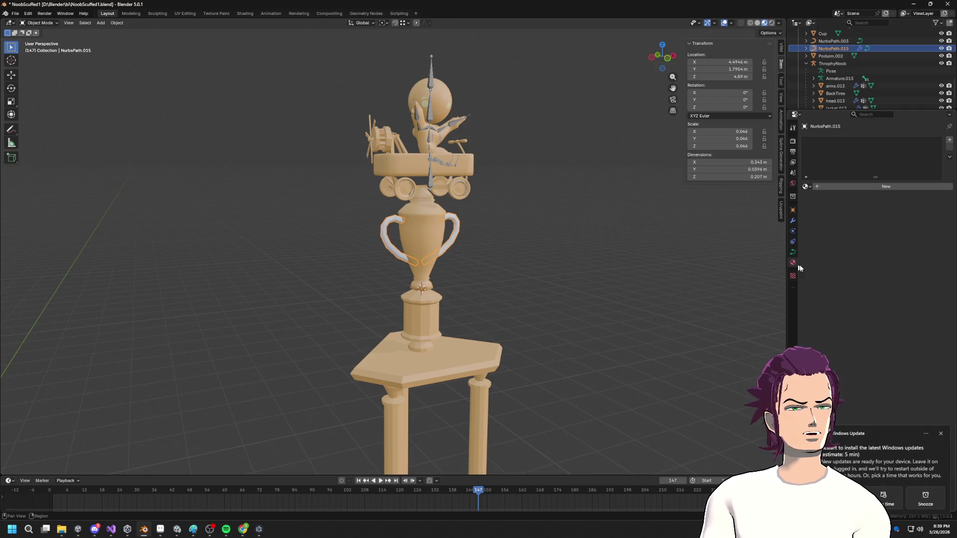
- Assign the Gold material to the handle curve NurbsPath.015
left_click(808, 186)
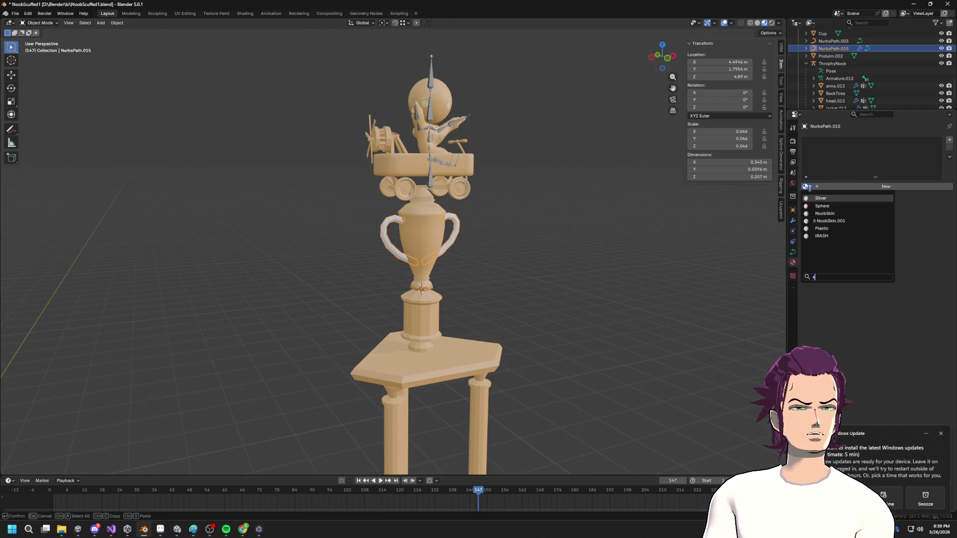
key("Return")
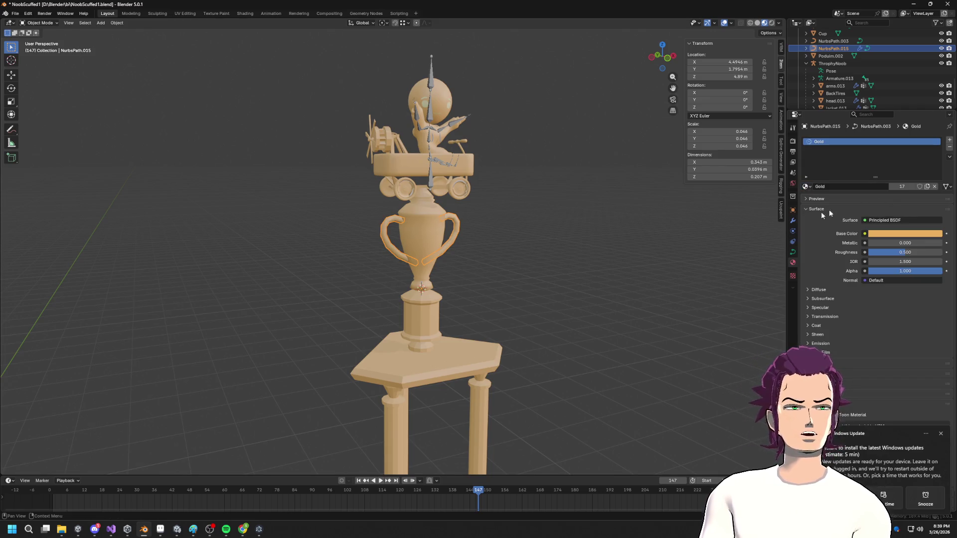
scroll(518, 264, "down", 3)
left_click(558, 238)
- Select Cube.016, the column block beneath the cup, and enter its mesh editing
mouse_move(558, 238)
middle_mouse_down()
mouse_move(494, 257)
mouse_move(323, 274)
mouse_move(386, 209)
mouse_move(433, 284)
middle_mouse_up()
scroll(433, 284, "up", 3)
mouse_move(447, 325)
middle_mouse_down()
mouse_move(453, 276)
mouse_move(469, 300)
mouse_move(497, 308)
mouse_move(641, 304)
mouse_move(479, 305)
mouse_move(376, 329)
mouse_move(328, 370)
mouse_move(427, 337)
middle_mouse_up()
left_click(396, 284)
middle_click_drag(395, 284, 398, 255)
mouse_move(385, 280)
middle_mouse_down()
mouse_move(394, 329)
mouse_move(397, 302)
mouse_move(441, 317)
mouse_move(435, 334)
mouse_move(529, 372)
mouse_move(609, 301)
mouse_move(611, 259)
mouse_move(625, 291)
mouse_move(574, 322)
mouse_move(448, 284)
mouse_move(380, 302)
mouse_move(354, 359)
middle_mouse_up()
scroll(379, 302, "up", 3)
key("Tab")
- Separate the pedestal column into its own object, Cube.002, and return to Object Mode
scroll(354, 359, "up", 1)
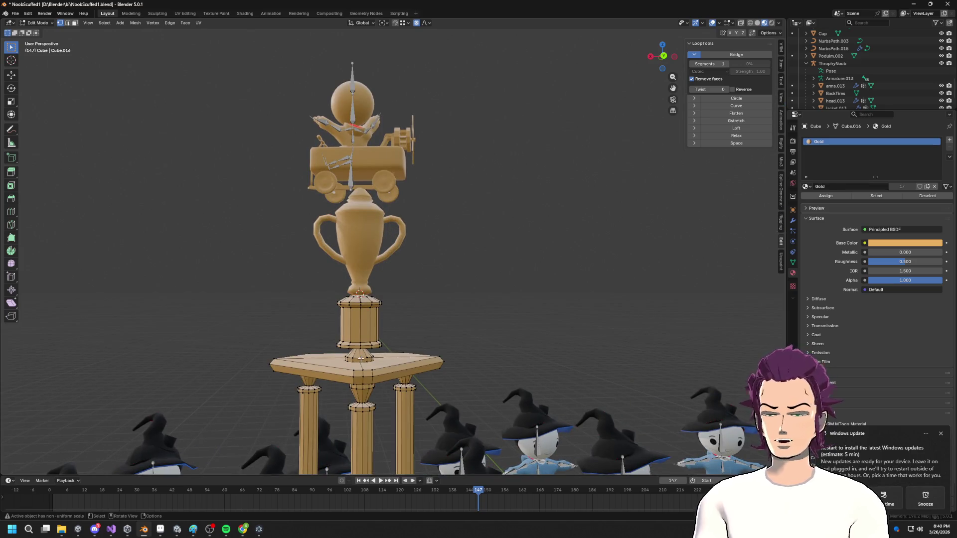
key("l")
key("p")
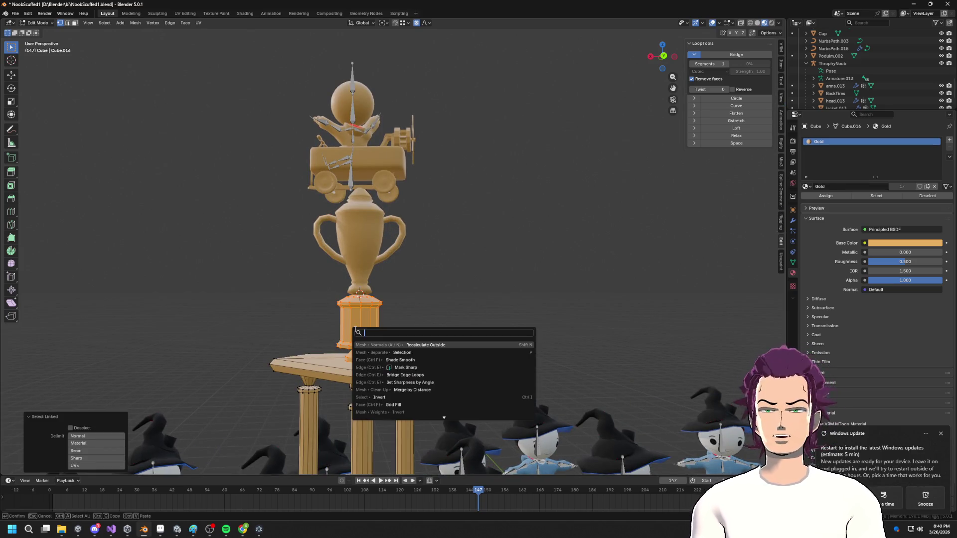
left_click(410, 344)
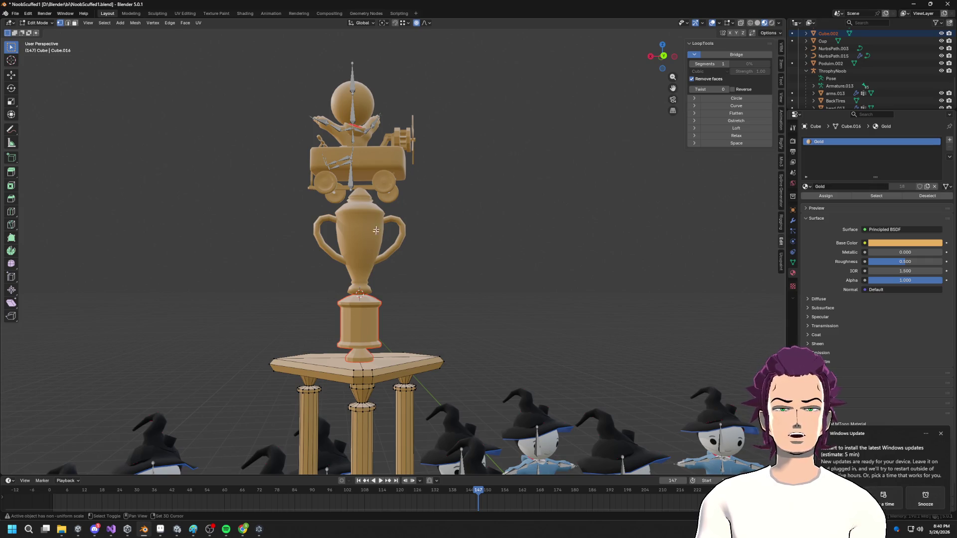
key("Tab")
- Select the pedestal, kart and handles, then start a vertical move of the ThrophyNoob rig and cancel it
left_click(367, 301)
left_click(387, 169, "shift")
left_click(397, 228, "shift")
middle_click_drag(412, 259, 412, 265)
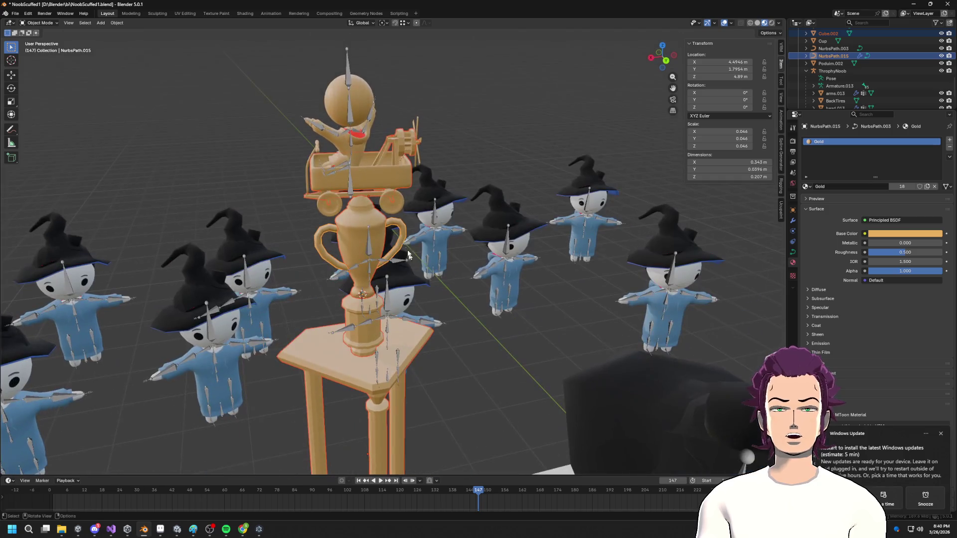
left_click(349, 164, "shift")
key("g")
key("z")
key("Escape")
- Select the ThrophyNoob rig and nudge it along Y
left_click(367, 173)
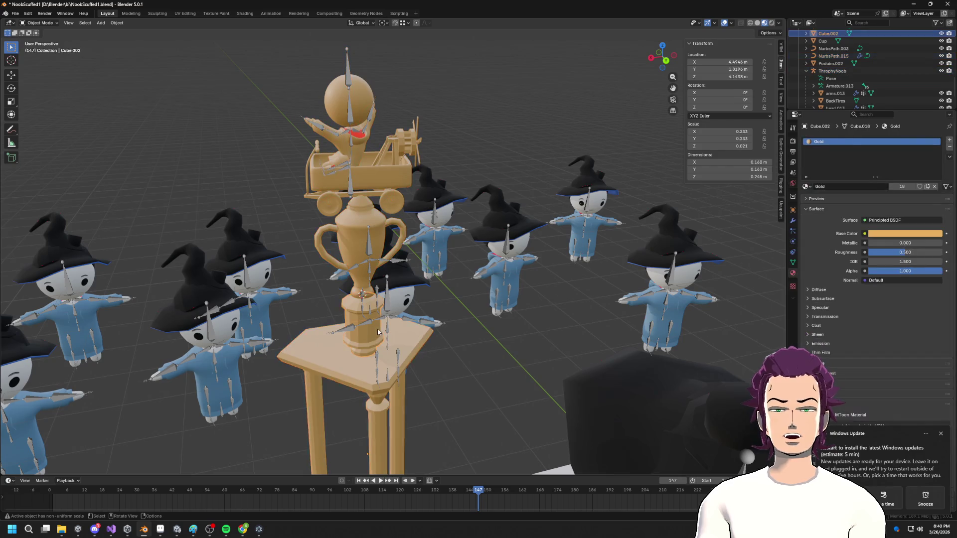
middle_click_drag(369, 209, 367, 172)
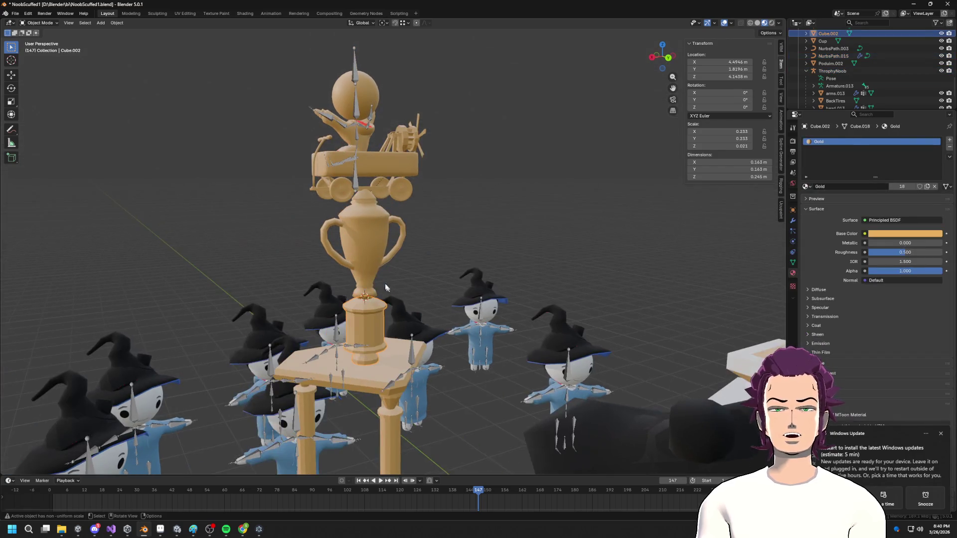
left_click(358, 181)
mouse_move(406, 231)
middle_mouse_down()
mouse_move(441, 304)
mouse_move(429, 315)
middle_mouse_up()
key("g")
key("y")
left_click(437, 305)
- In local view, refine the rig's Y offset to about −0.065 m, then restore the full scene
key("KP_Divide")
mouse_move(525, 296)
middle_mouse_down()
mouse_move(573, 334)
mouse_move(573, 325)
middle_mouse_up()
key("g")
key("y")
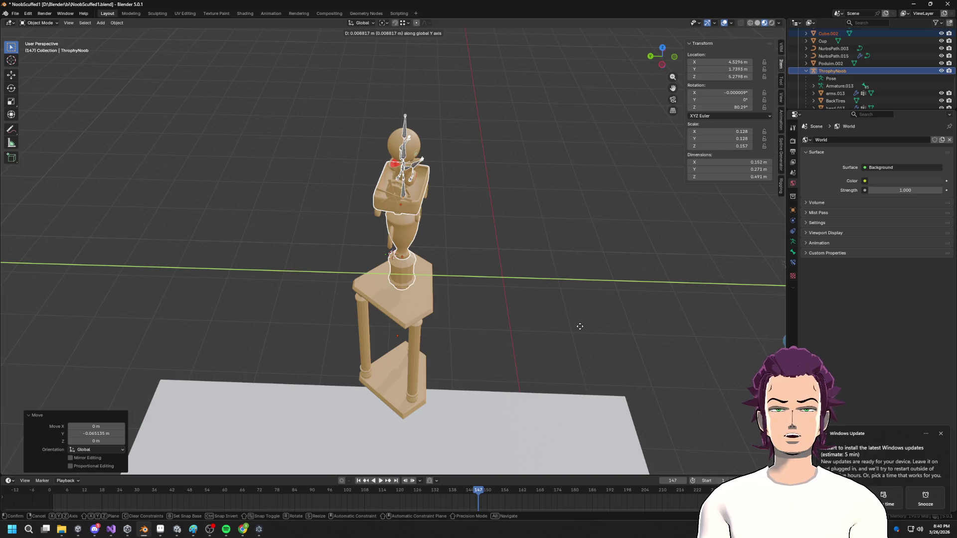
left_click(580, 326)
key("KP_Divide")
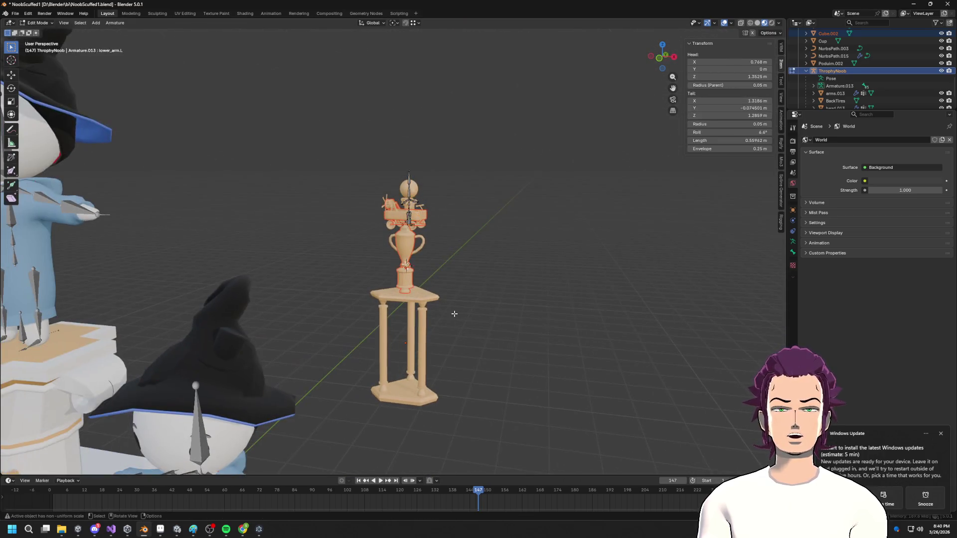
left_click(478, 303)
scroll(502, 250, "up", 4)
scroll(475, 280, "down", 1)
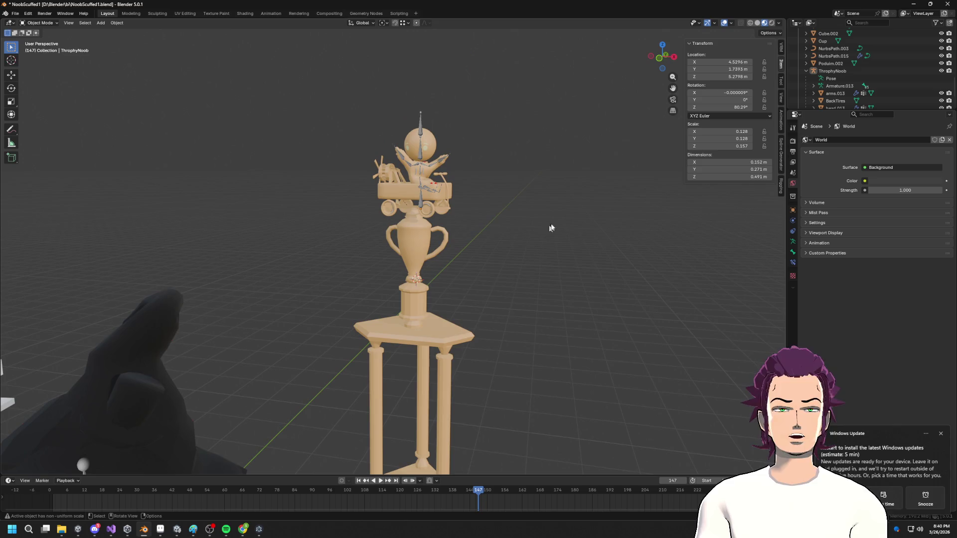
left_click(725, 24)
mouse_move(432, 281)
middle_mouse_down()
mouse_move(441, 295)
mouse_move(458, 286)
mouse_move(431, 271)
mouse_move(468, 297)
mouse_move(441, 289)
middle_mouse_up()
scroll(432, 279, "down", 6)
scroll(434, 279, "up", 4)
scroll(446, 256, "up", 2)
scroll(444, 271, "down", 3)
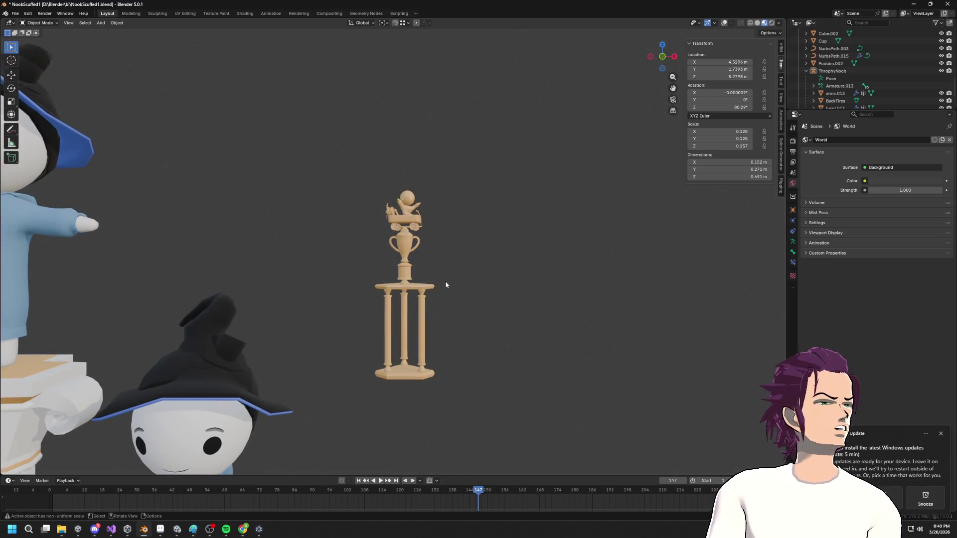
scroll(445, 282, "down", 1)
mouse_move(462, 258)
middle_mouse_down()
mouse_move(434, 269)
mouse_move(444, 308)
middle_mouse_up()
scroll(436, 270, "up", 3)
left_click(438, 271)
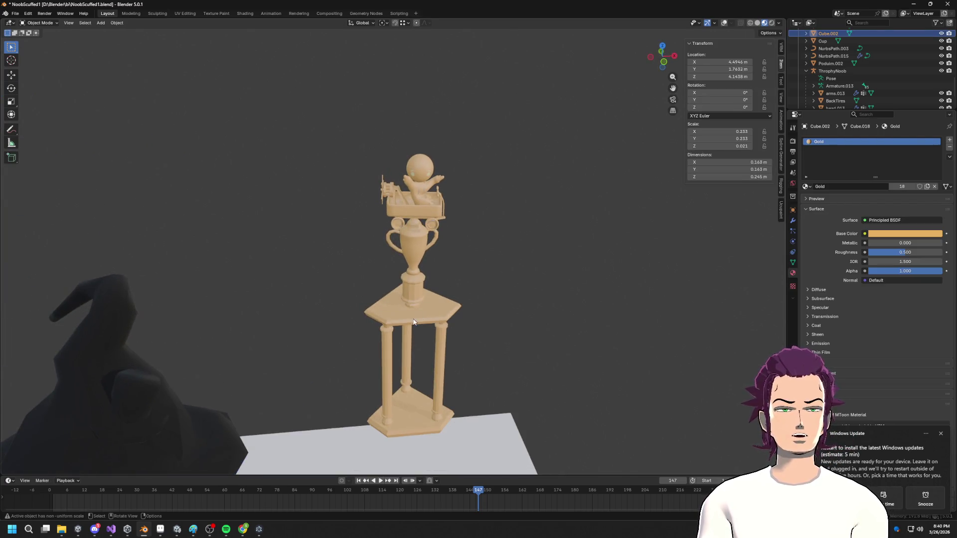
left_click(419, 317)
left_click(417, 212)
left_click(421, 210)
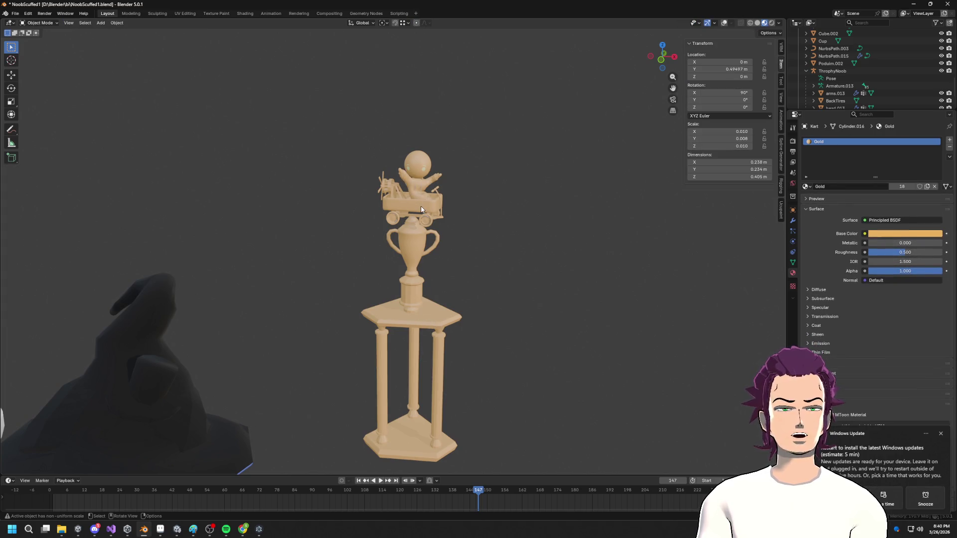
left_click(722, 23)
scroll(394, 217, "up", 5)
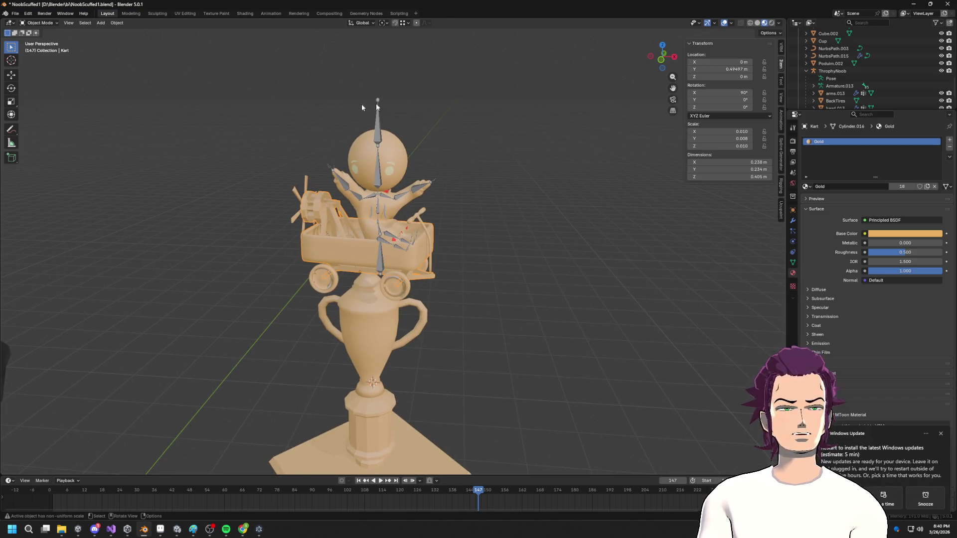
left_click(384, 186)
left_click(379, 200)
middle_click_drag(379, 200, 404, 195)
left_click(425, 225)
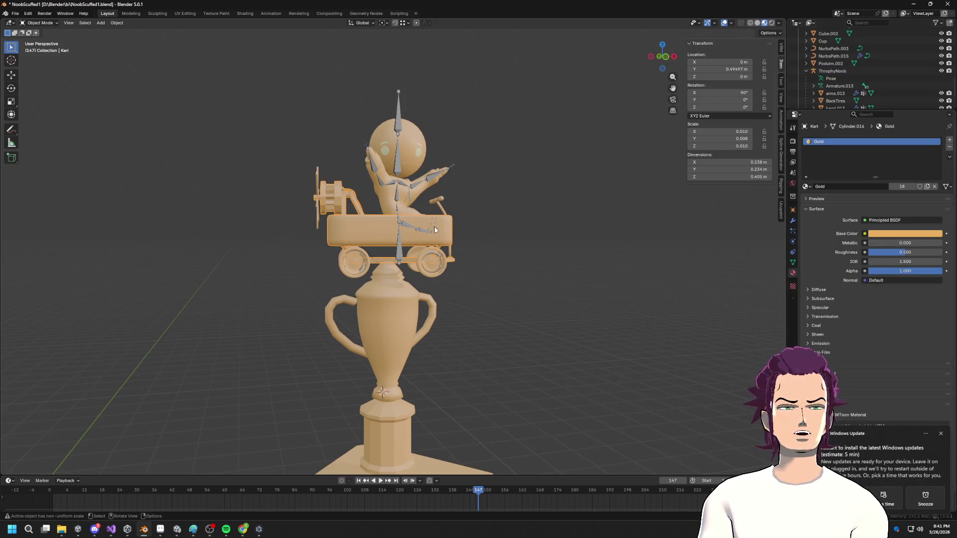
left_click(400, 257)
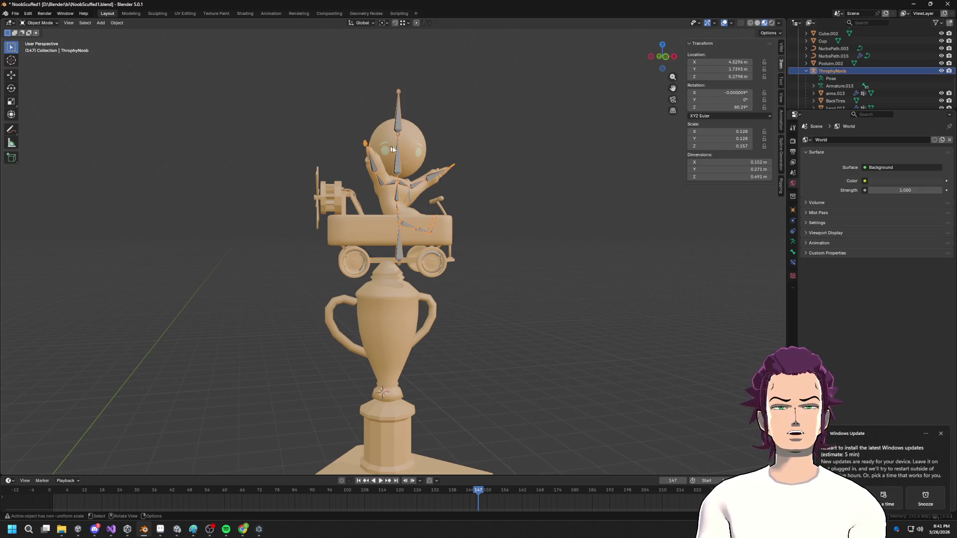
left_click(407, 199)
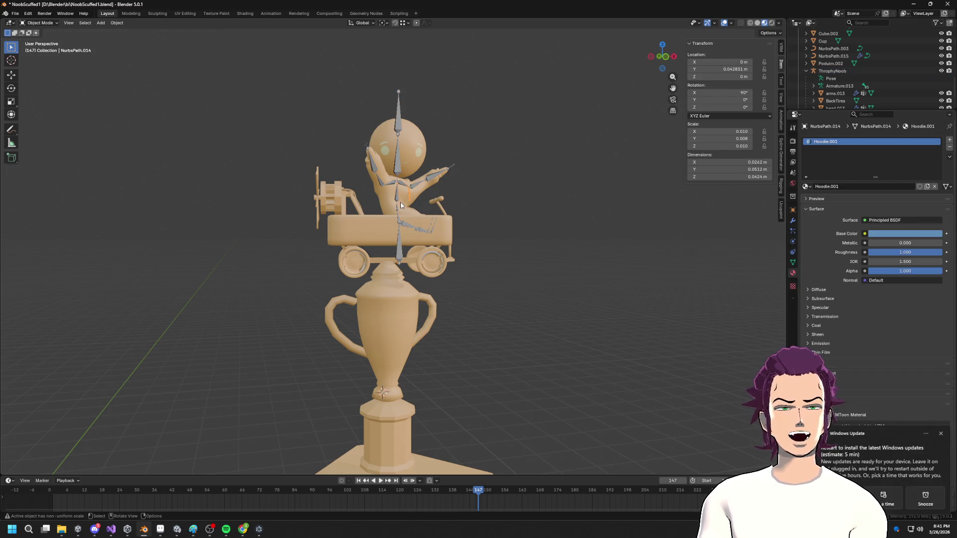
left_click(403, 204)
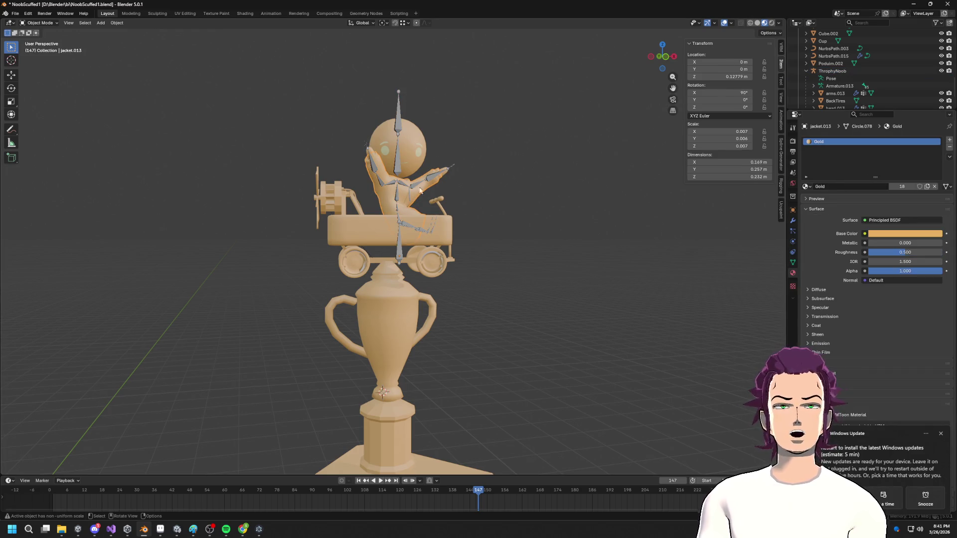
left_click(402, 186)
left_click(114, 25)
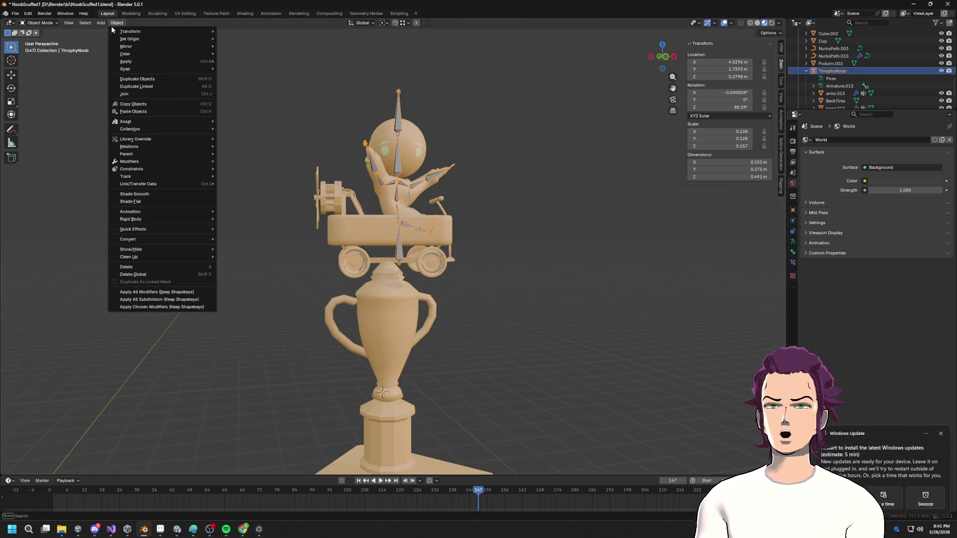
left_click(40, 24)
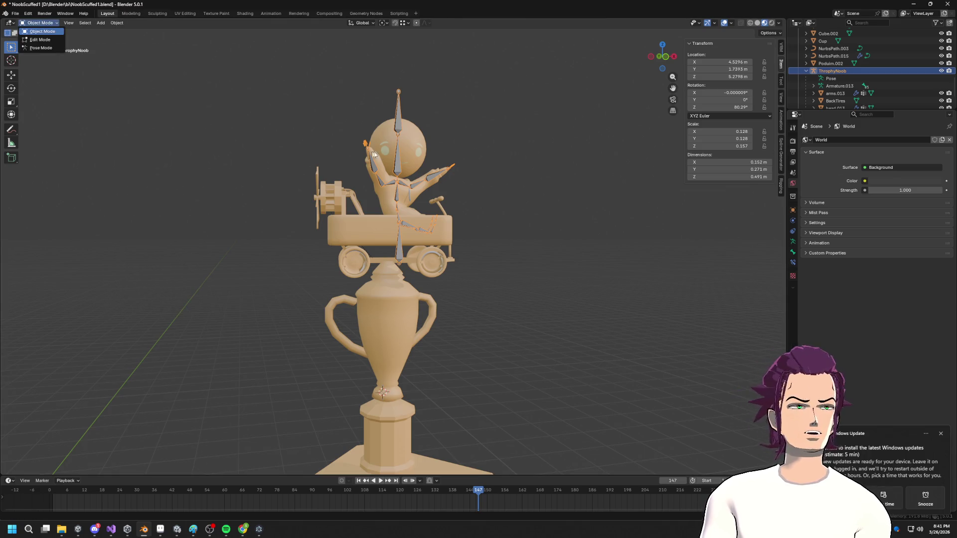
left_click(408, 140)
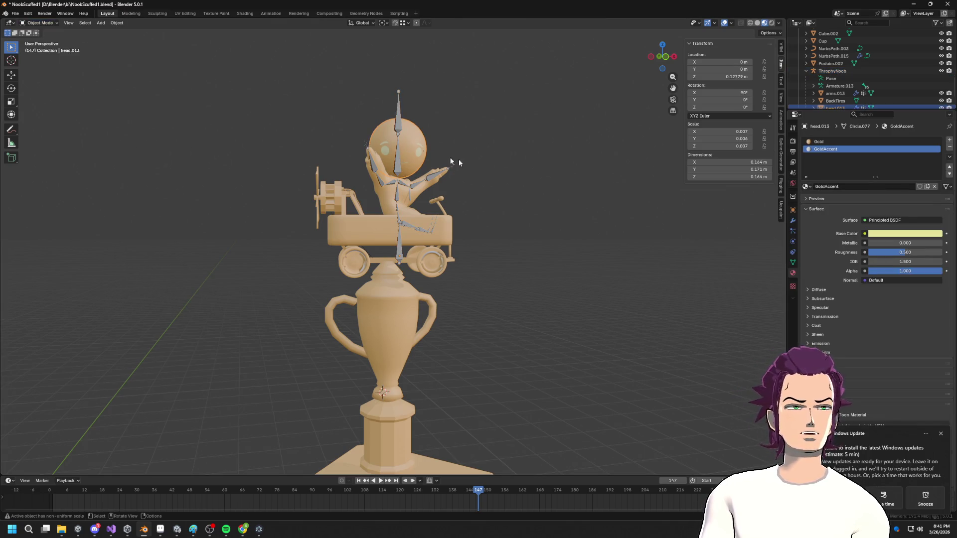
- Apply the Armature modifier on head.013 to bake its pose
left_click(792, 221)
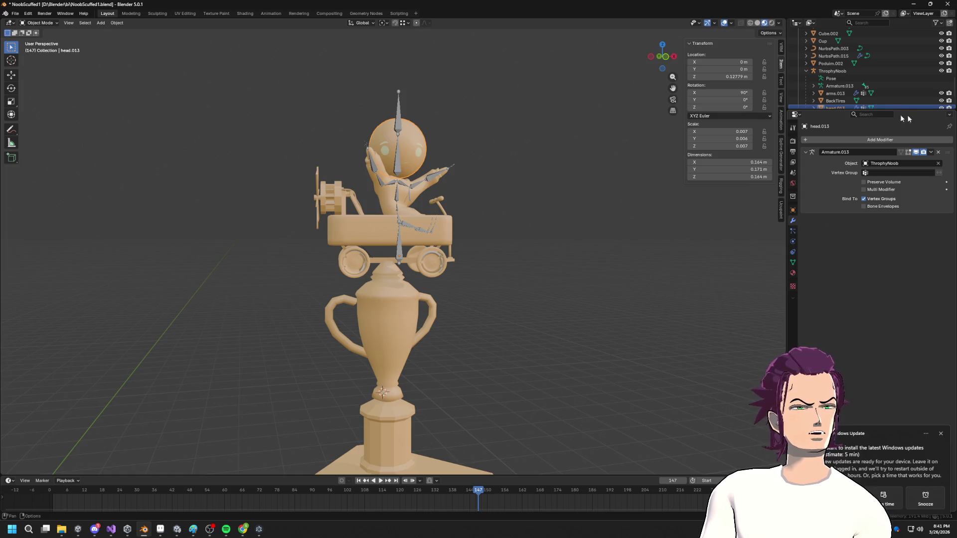
left_click(931, 152)
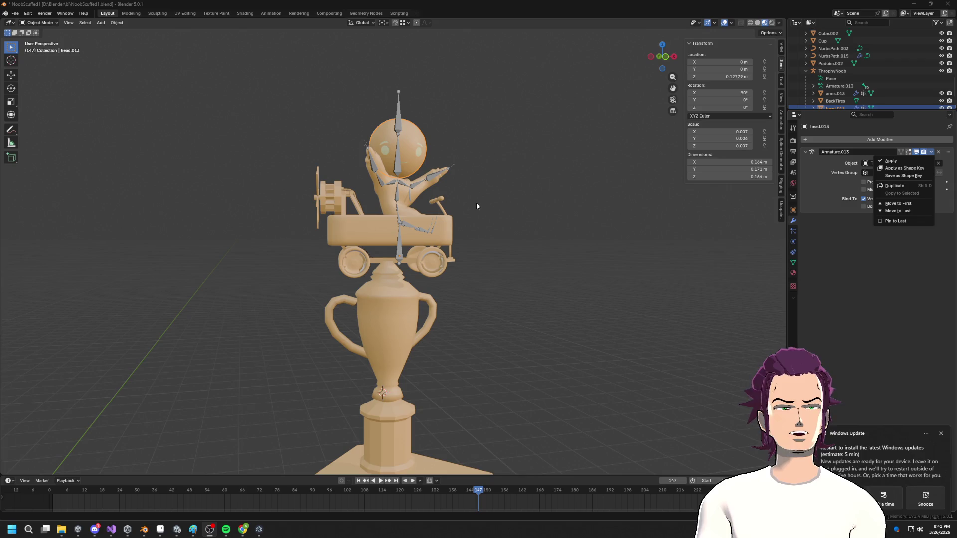
left_click(892, 154)
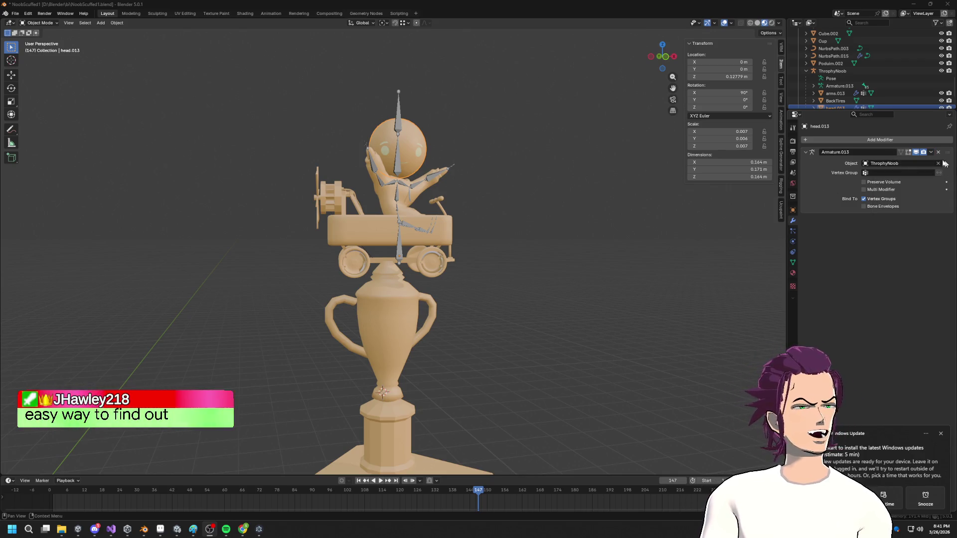
left_click(930, 152)
left_click(913, 160)
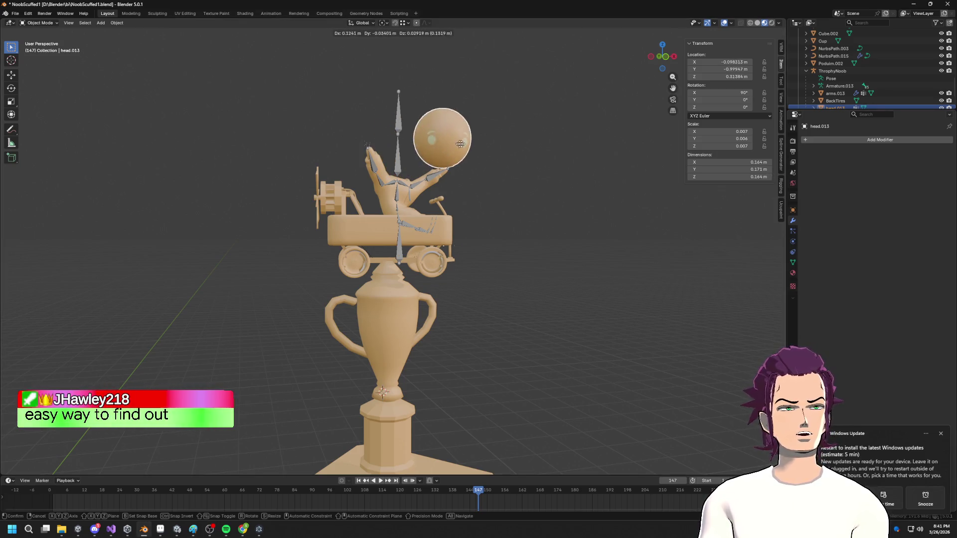
- Apply the Armature modifiers on jacket.013 and arms.013
left_click(406, 200)
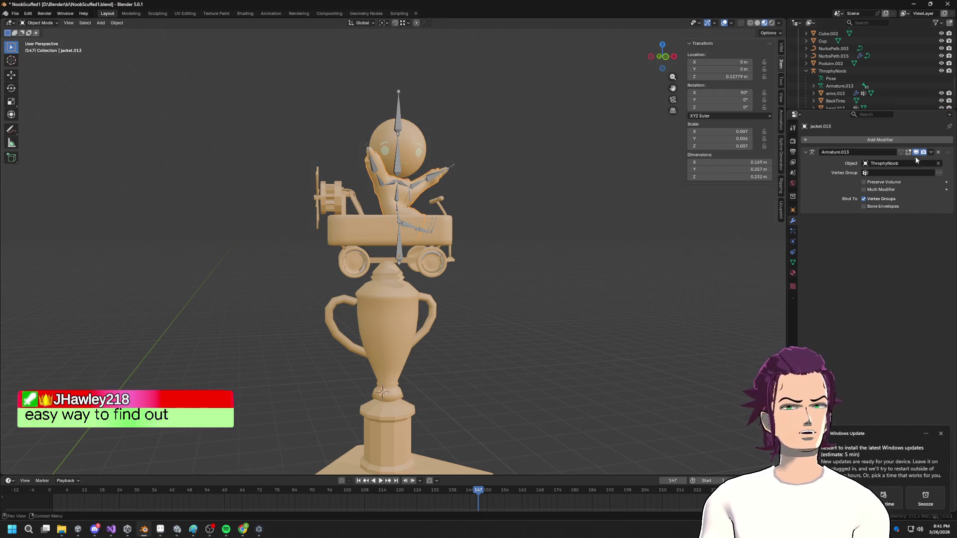
left_click(931, 152)
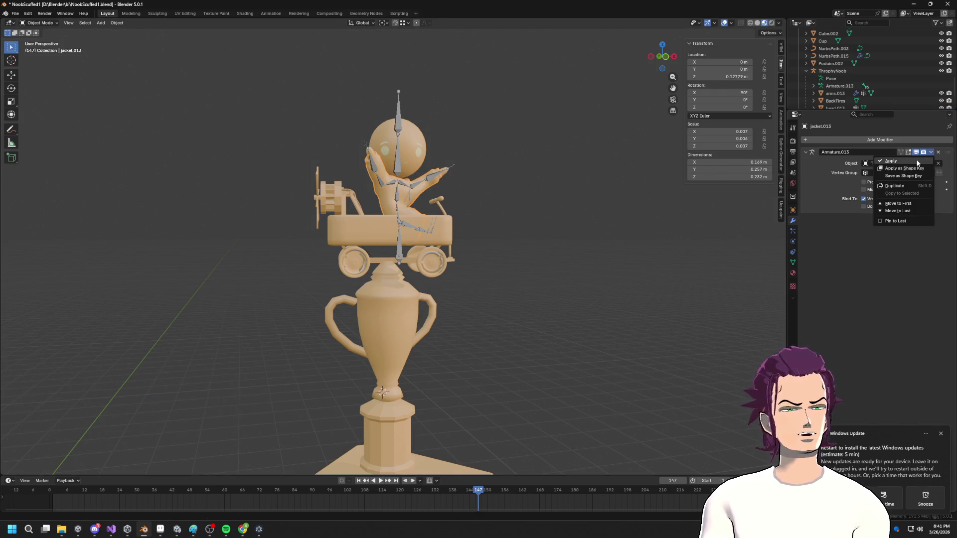
left_click(916, 159)
mouse_move(468, 204)
middle_mouse_down()
mouse_move(486, 208)
mouse_move(433, 238)
mouse_move(419, 172)
middle_mouse_up()
left_click(411, 155)
left_click(320, 157)
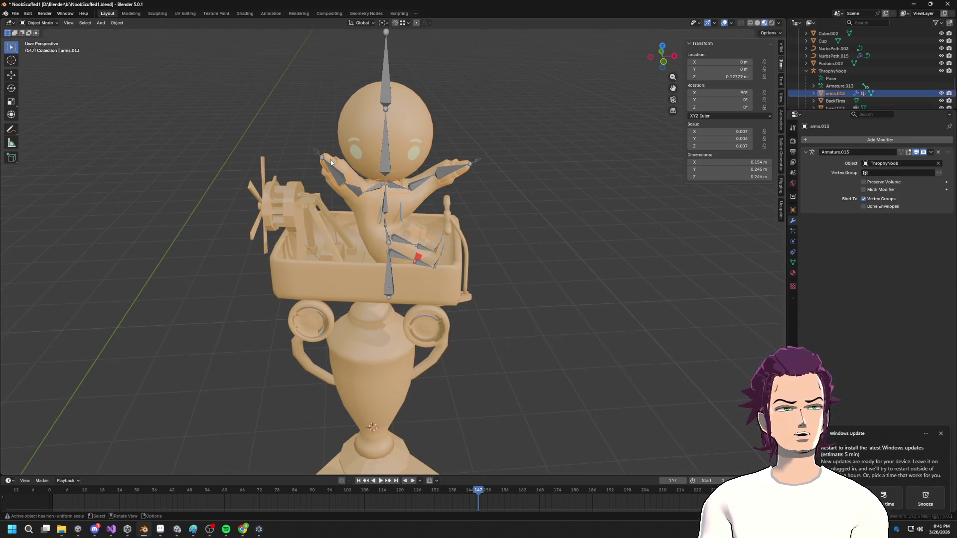
left_click(930, 153)
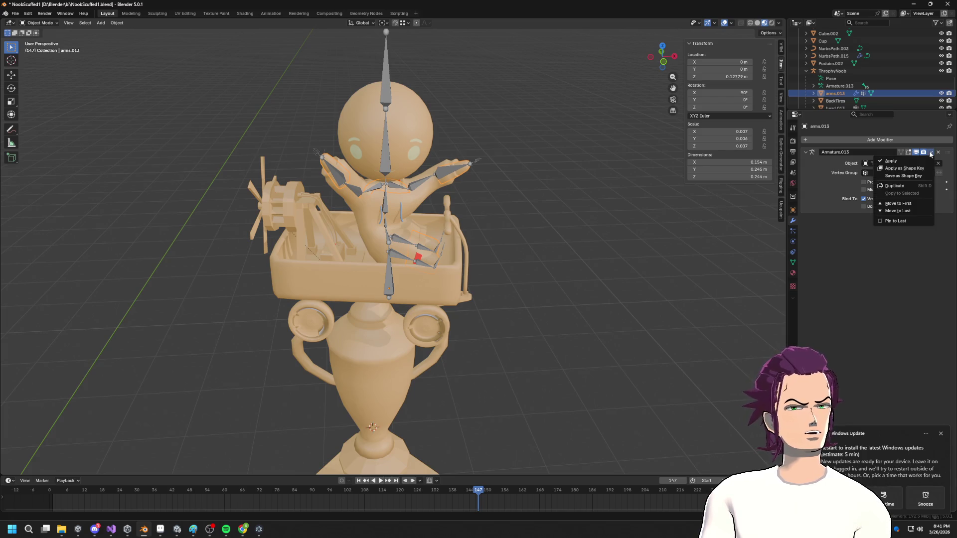
left_click(907, 165)
- Check the kart, jacket, arms and armature for leftover modifiers, ending on the back tires
left_click(362, 269)
left_click(438, 253)
middle_click_drag(438, 254, 436, 247)
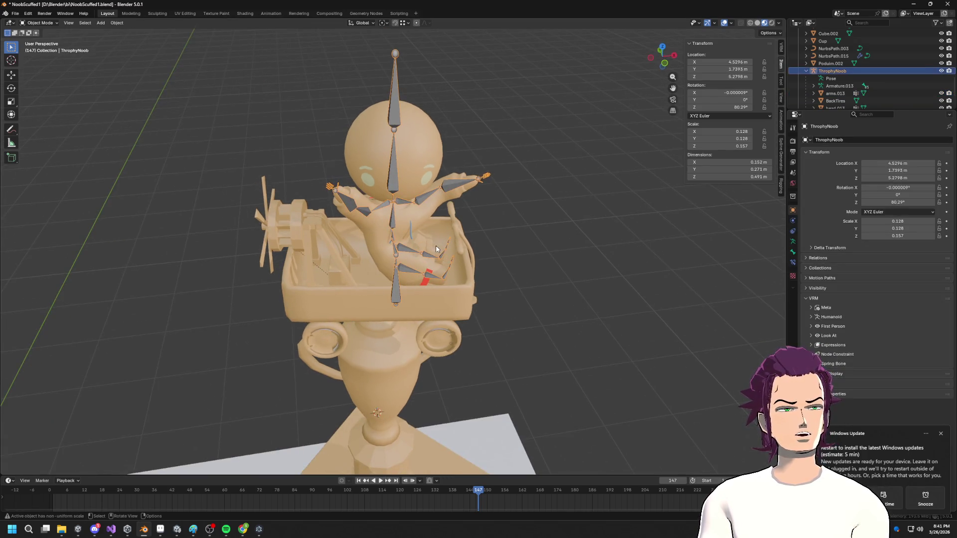
left_click(440, 284)
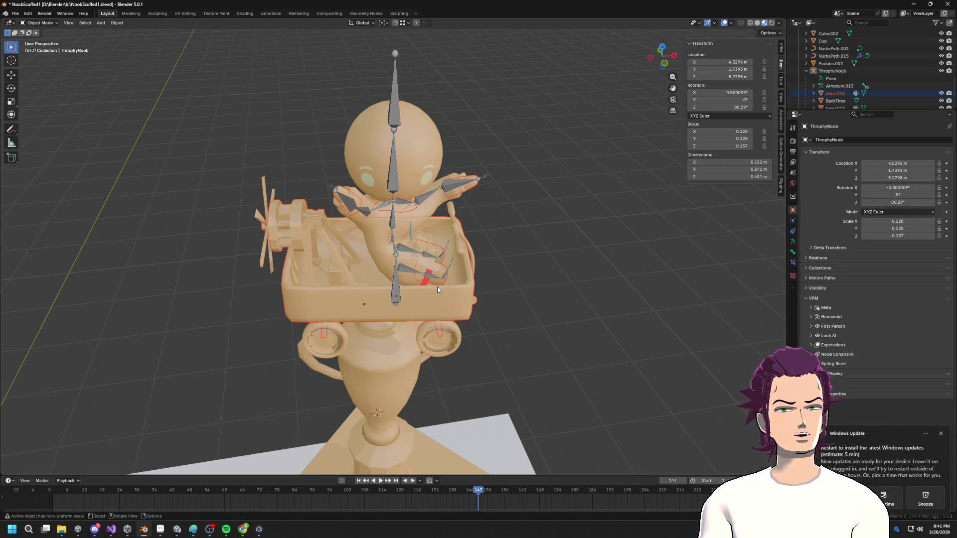
left_click(439, 282)
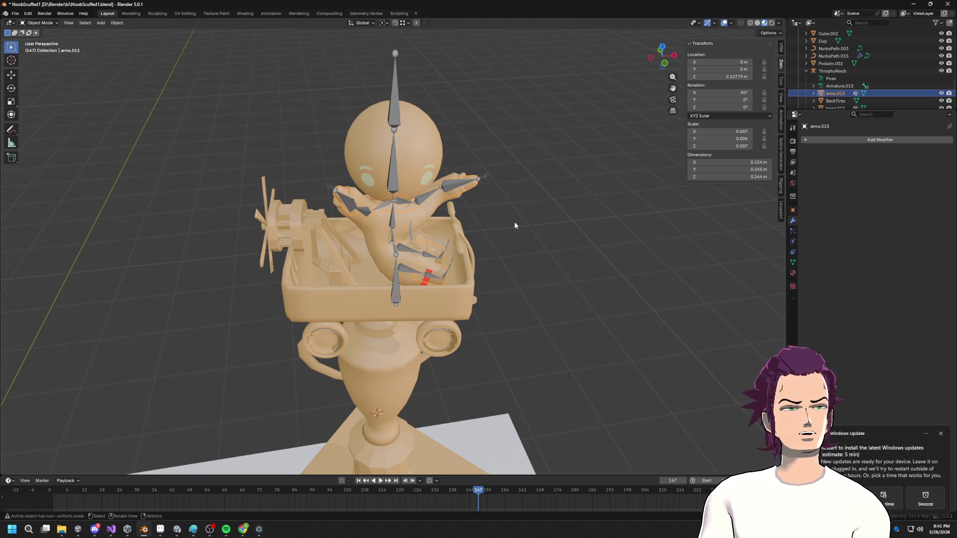
left_click(391, 210)
left_click(393, 291)
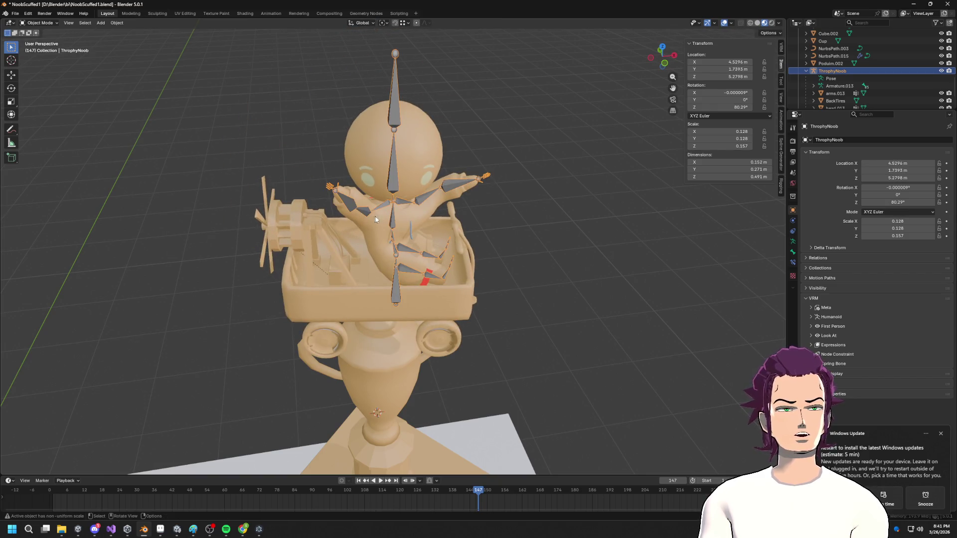
middle_click_drag(372, 218, 379, 180)
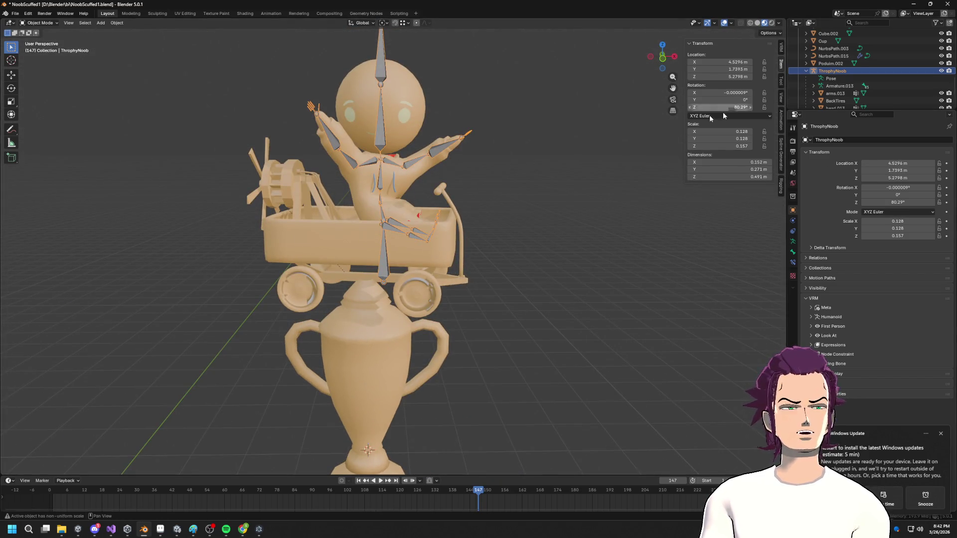
left_click(346, 239)
left_click(305, 297)
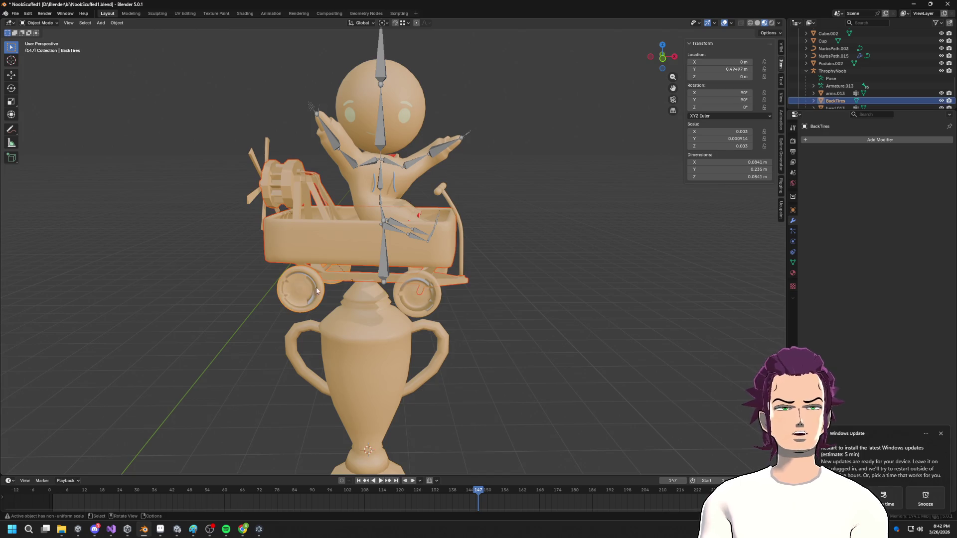
- Box-select all trophy parts including the pedestal and join them into one object
scroll(359, 187, "down", 7)
left_click_drag(344, 169, 467, 295)
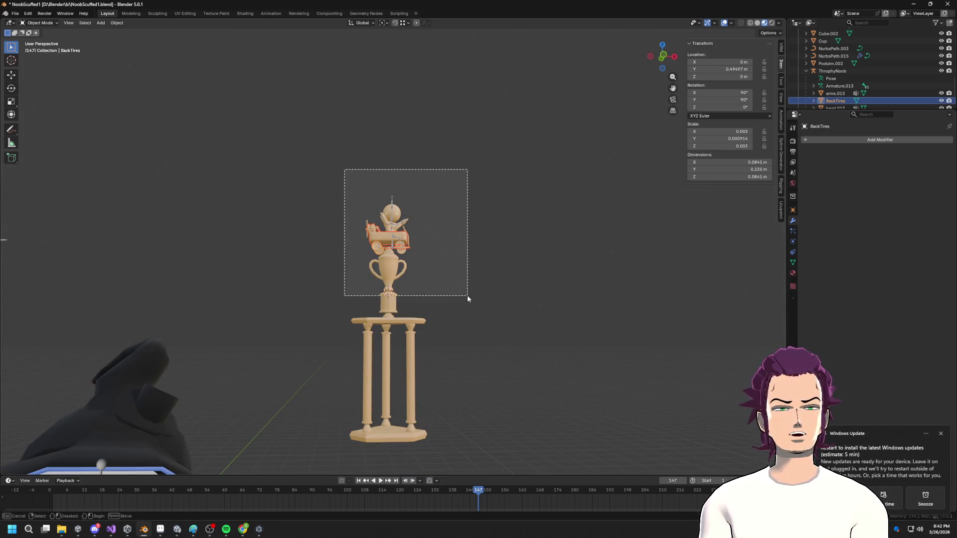
left_click_drag(314, 142, 462, 434)
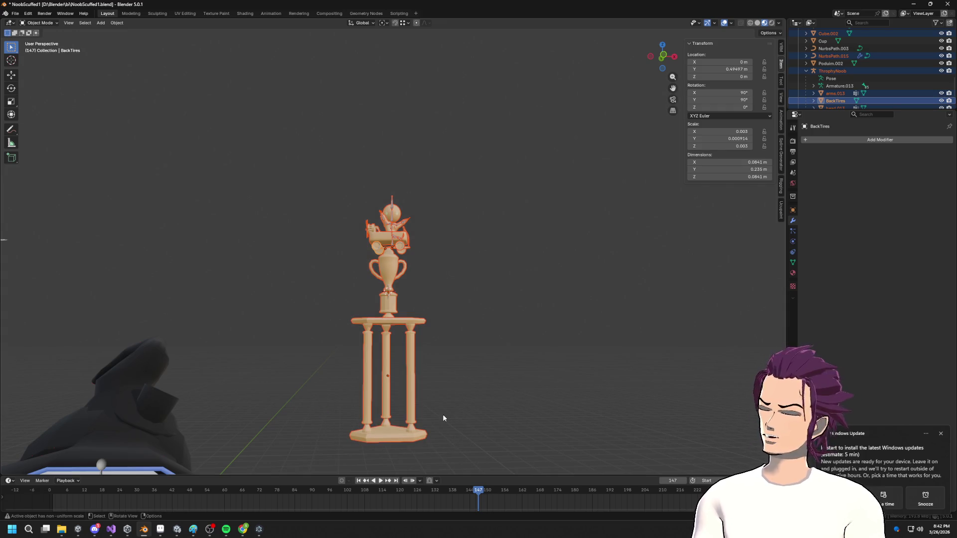
key("F3")
left_click(473, 439)
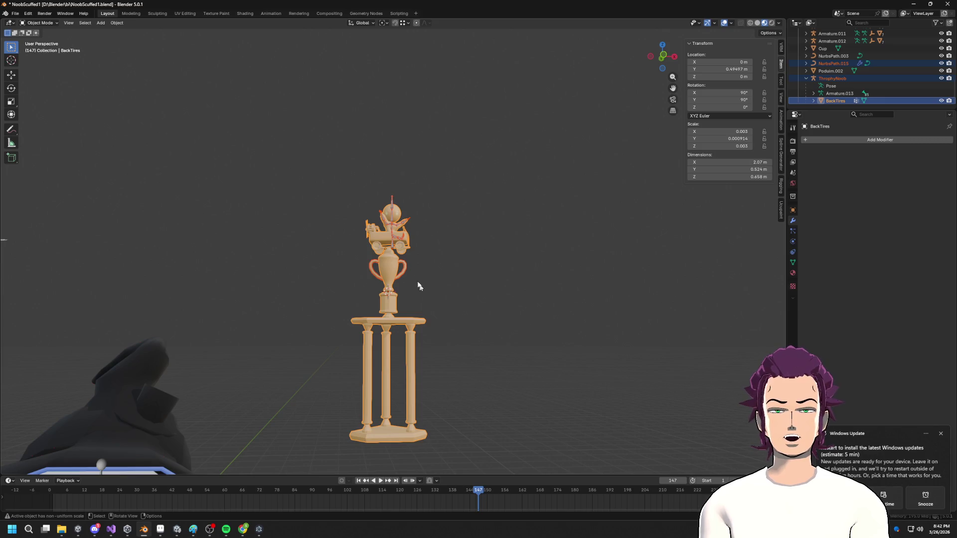
- Rename the joined BackTires object to Tropy and unparent it from the ThrophyNoob rig
scroll(424, 299, "up", 3)
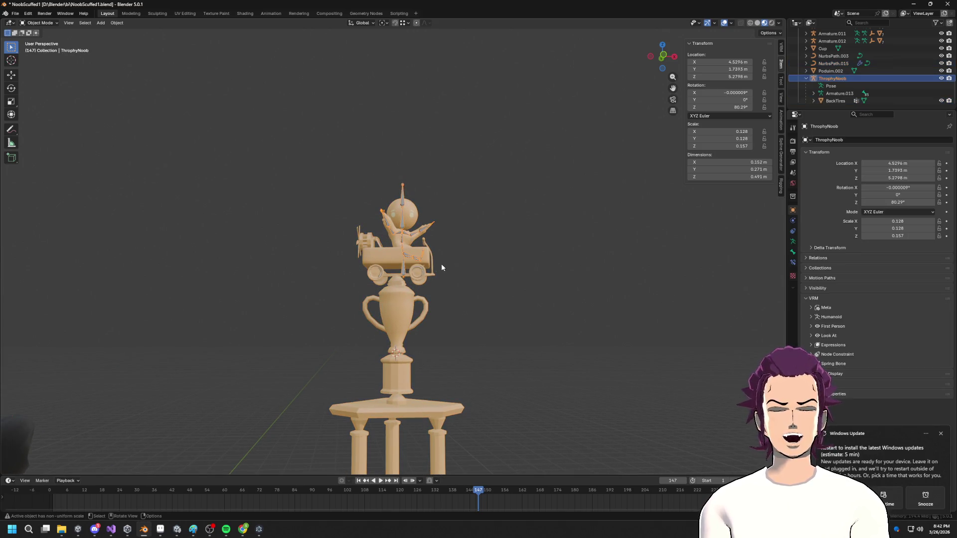
left_click(836, 101)
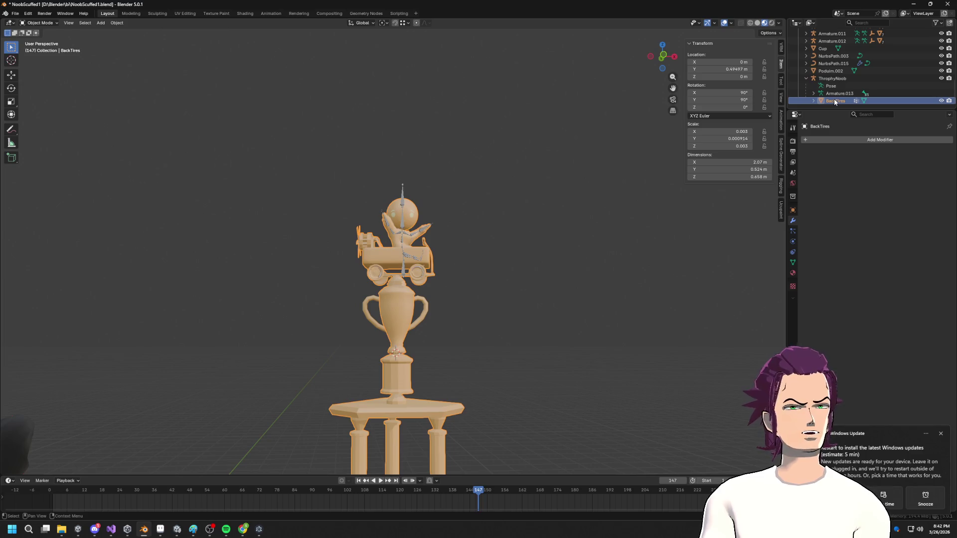
double_click(835, 101)
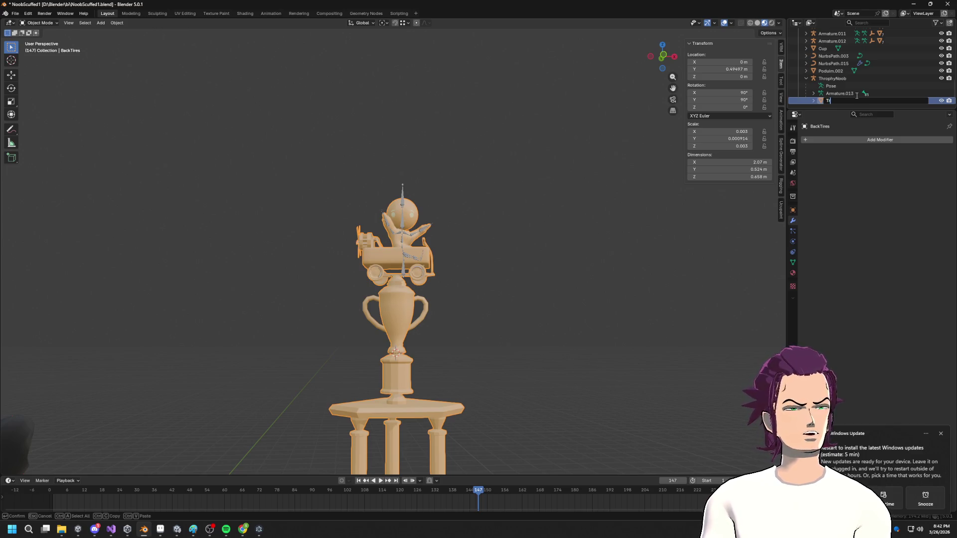
key("Return")
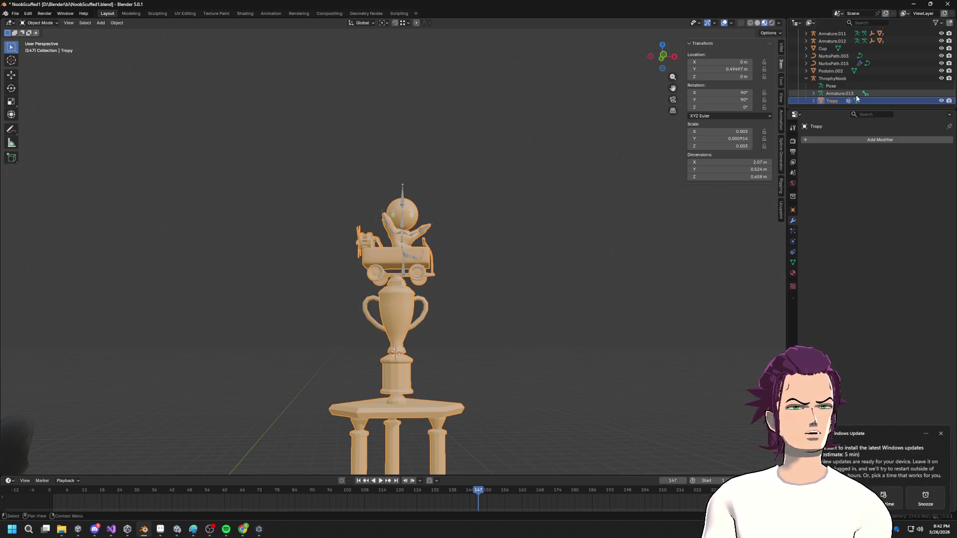
mouse_move(829, 97)
left_mouse_down()
mouse_move(827, 75)
mouse_move(815, 105)
left_mouse_up()
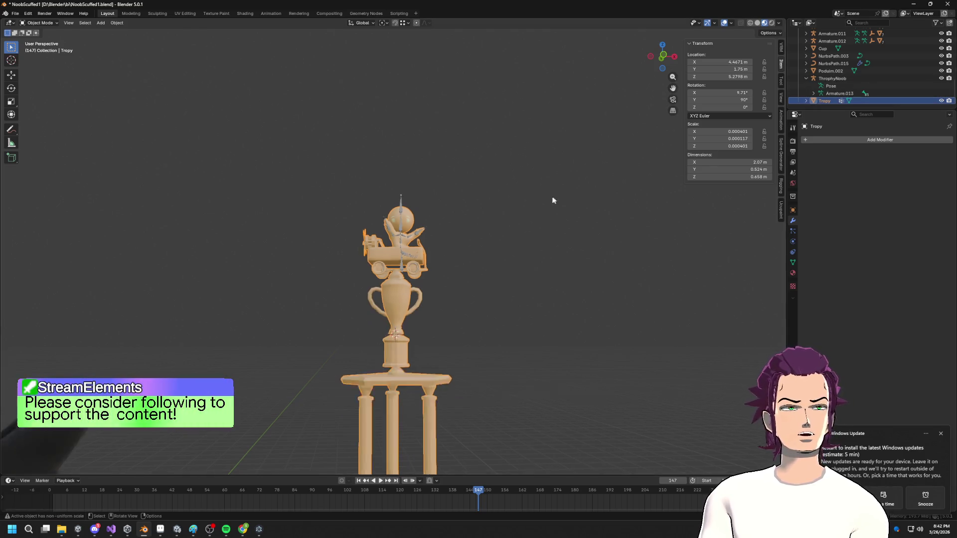
- Delete the ThrophyNoob armature
left_click(413, 294)
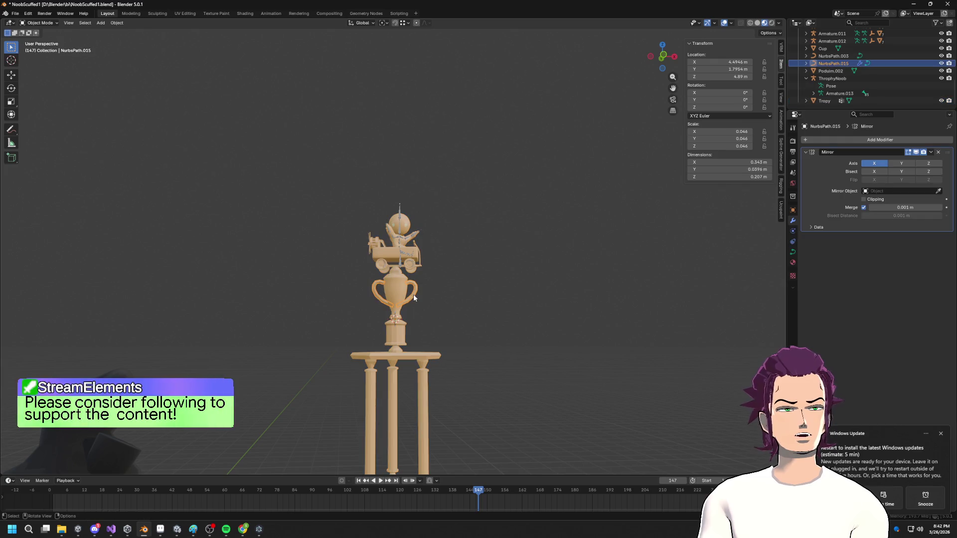
left_click(414, 268)
left_click(832, 79)
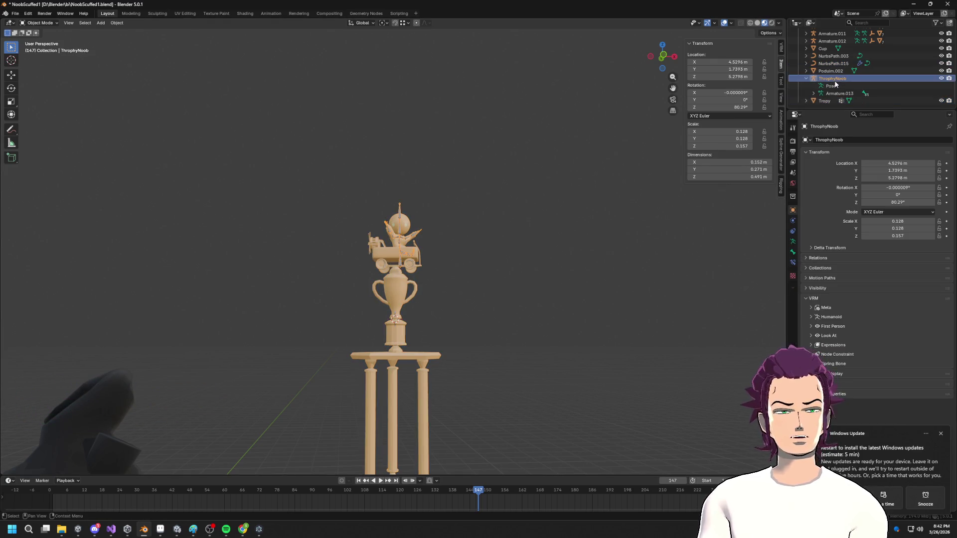
key("Delete")
mouse_move(715, 102)
middle_mouse_down()
mouse_move(416, 367)
mouse_move(439, 145)
middle_mouse_up()
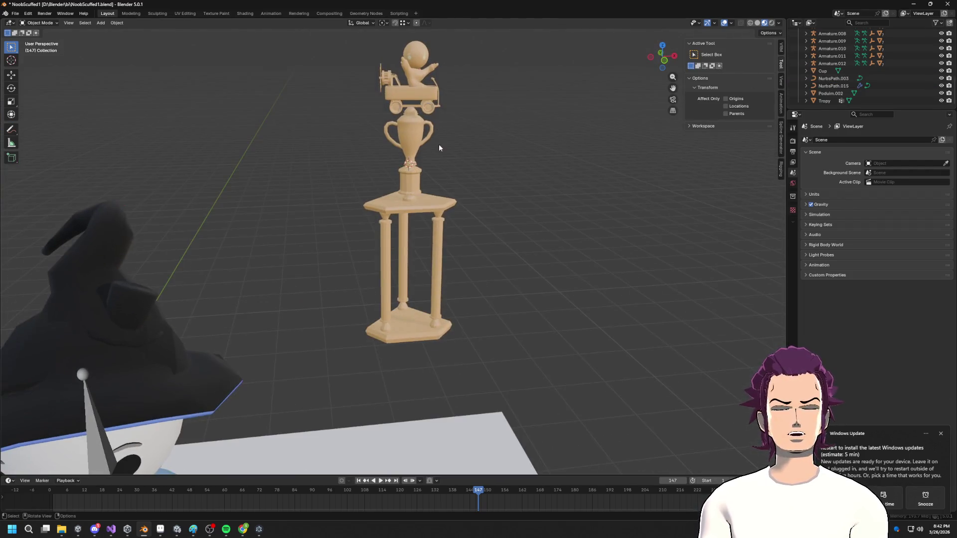
- Convert the NurbsPath.015 curve part into a mesh
left_click(418, 156)
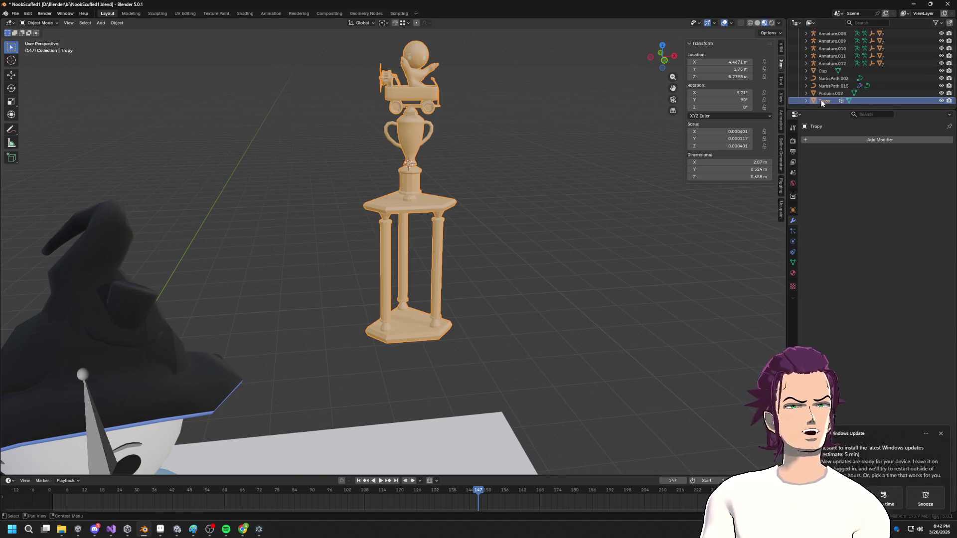
left_click(832, 86)
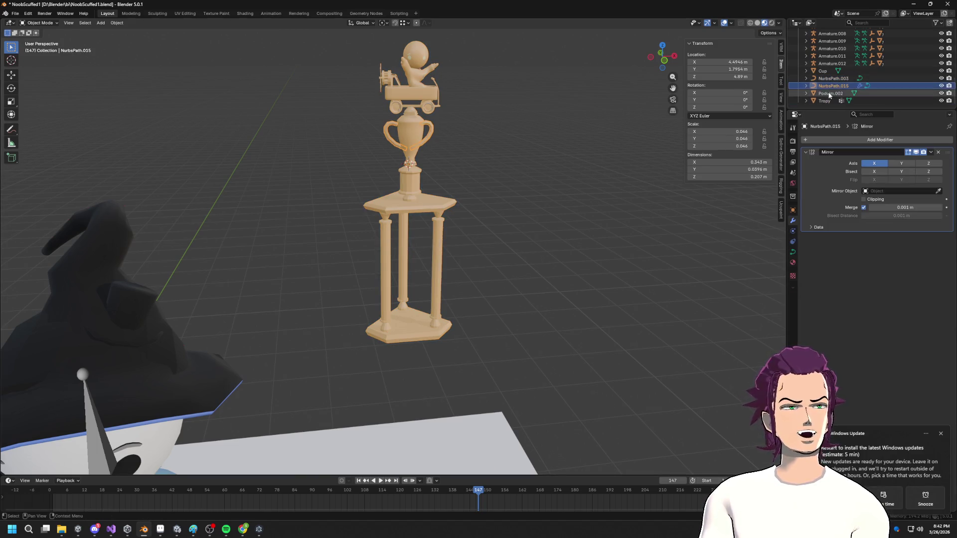
key("F3")
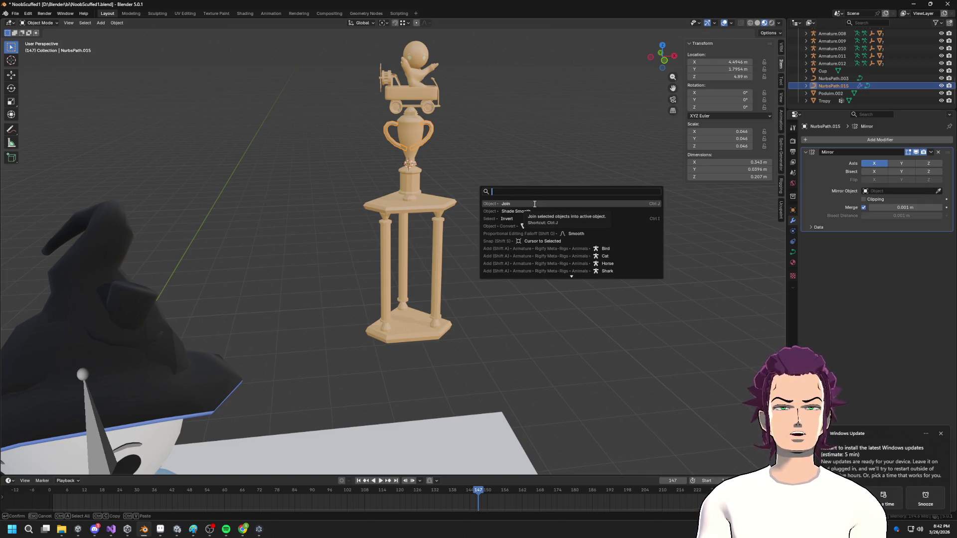
left_click(556, 227)
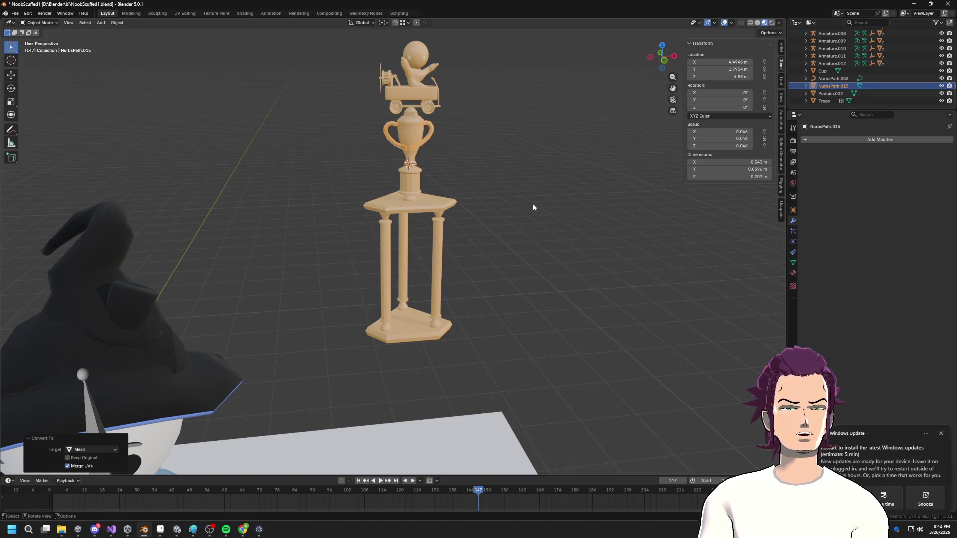
- Select Tropy together with NurbsPath.015 and shade them smooth
left_click(826, 101, "shift")
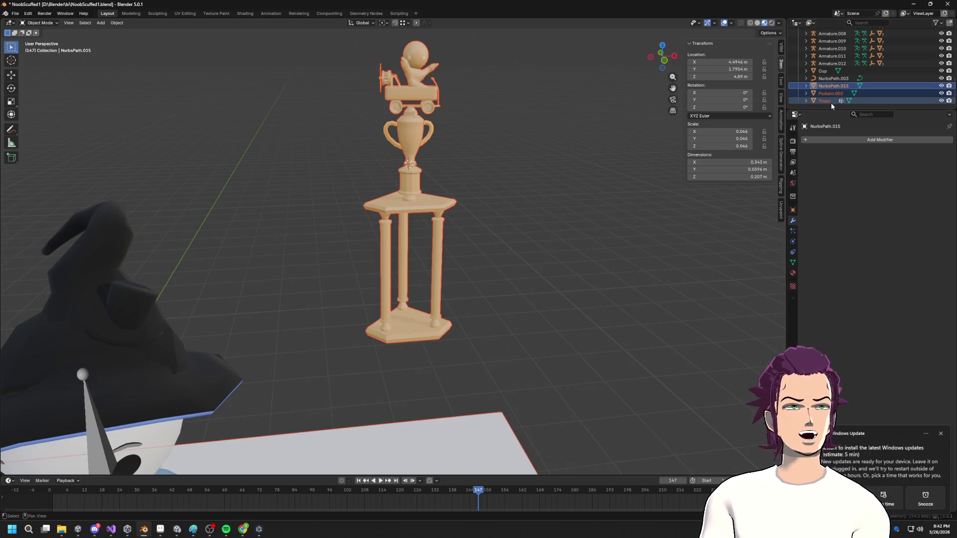
left_click(833, 93, "ctrl")
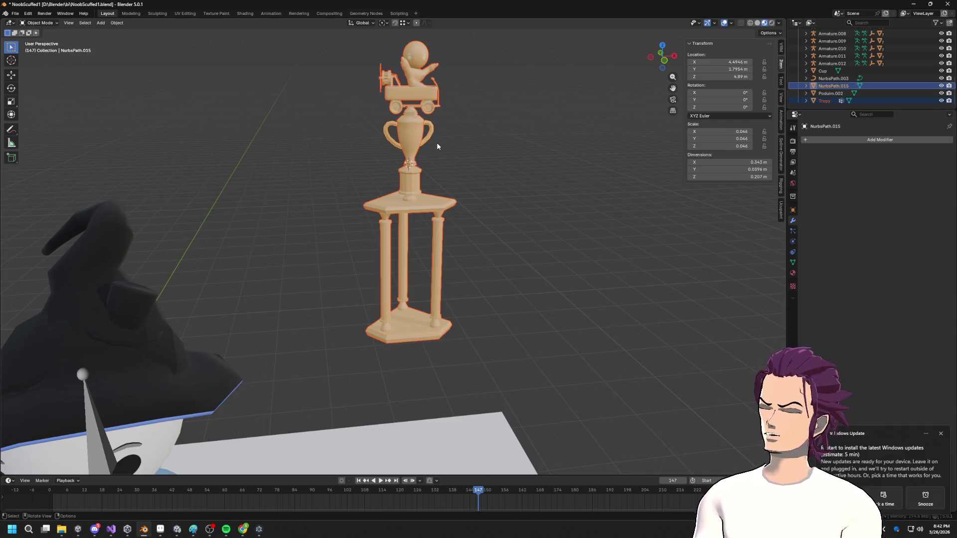
key("F3")
type("shade smooth")
left_click(477, 173)
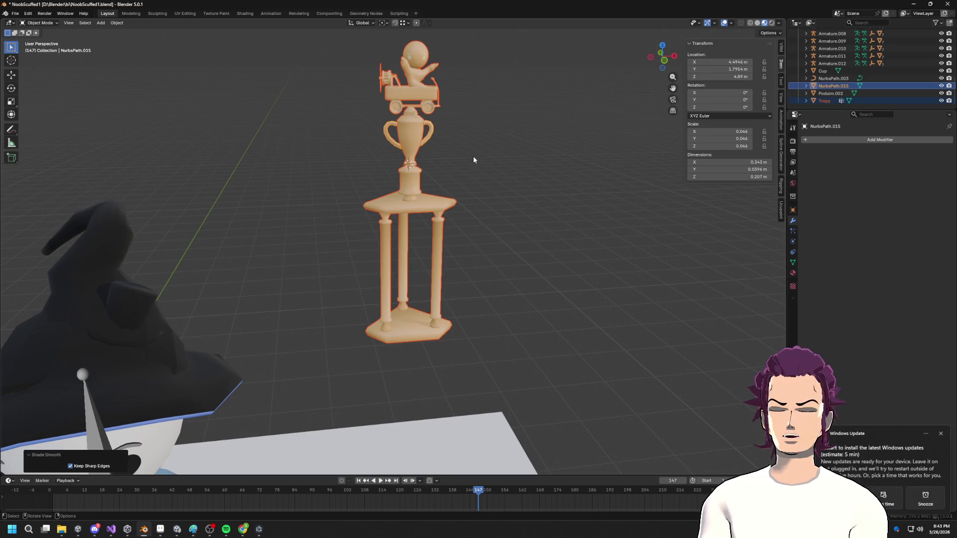
- Join the trophy pieces into a single NurbsPath.015 object
key("F3")
type("join")
left_click(497, 175)
mouse_move(496, 175)
middle_mouse_down()
mouse_move(474, 157)
mouse_move(537, 213)
mouse_move(491, 173)
mouse_move(589, 228)
mouse_move(486, 189)
mouse_move(492, 181)
mouse_move(540, 195)
mouse_move(542, 220)
mouse_move(508, 178)
mouse_move(530, 197)
mouse_move(448, 209)
mouse_move(466, 230)
mouse_move(449, 199)
middle_mouse_up()
left_click(510, 181)
left_click(421, 214)
- Scale the trophy by 1.4 and move it left and up beside the top figure
type("s1.4")
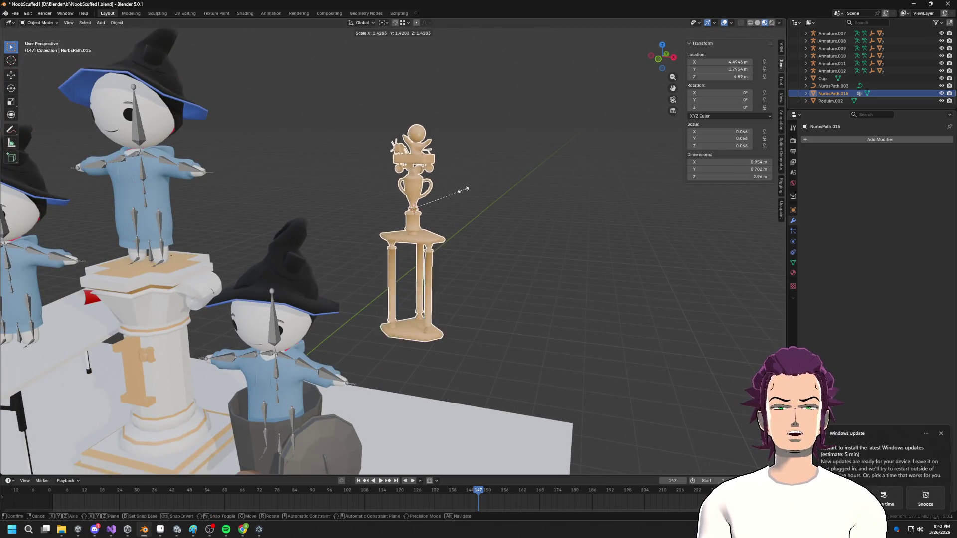
key("Return")
scroll(489, 221, "down", 4)
key("g")
key("x")
left_click(350, 229)
key("g")
key("z")
left_click(350, 135)
- Shift the trophy 0.156 m along X next to the figures
key("g")
key("y")
mouse_move(364, 160)
middle_mouse_down()
mouse_move(377, 184)
mouse_move(357, 202)
mouse_move(332, 196)
middle_mouse_up()
key("x")
left_click(378, 181)
scroll(379, 181, "up", 4)
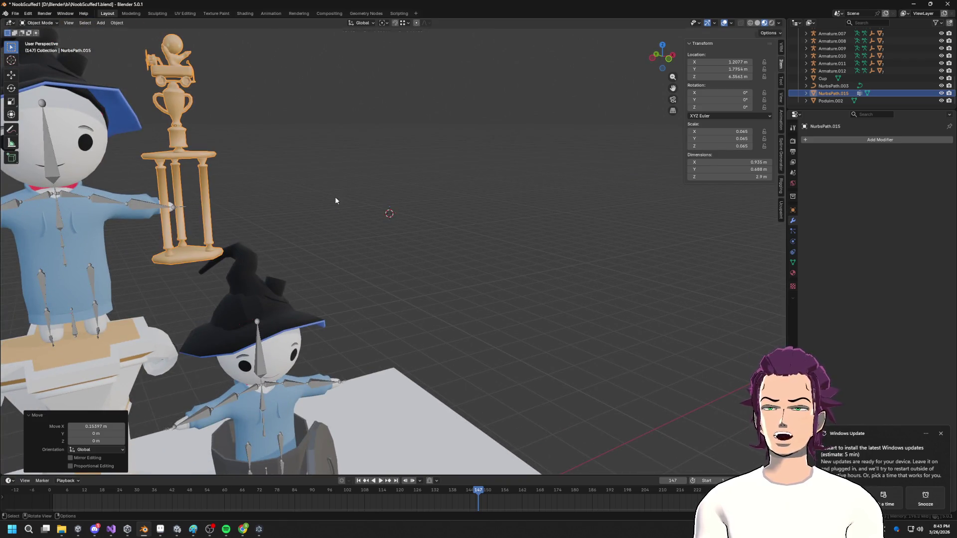
scroll(335, 196, "down", 5)
scroll(265, 170, "up", 8)
scroll(326, 195, "down", 3)
mouse_move(325, 194)
middle_mouse_down()
mouse_move(299, 203)
mouse_move(418, 249)
middle_mouse_up()
mouse_move(371, 222)
middle_mouse_down()
mouse_move(545, 268)
mouse_move(495, 223)
middle_mouse_up()
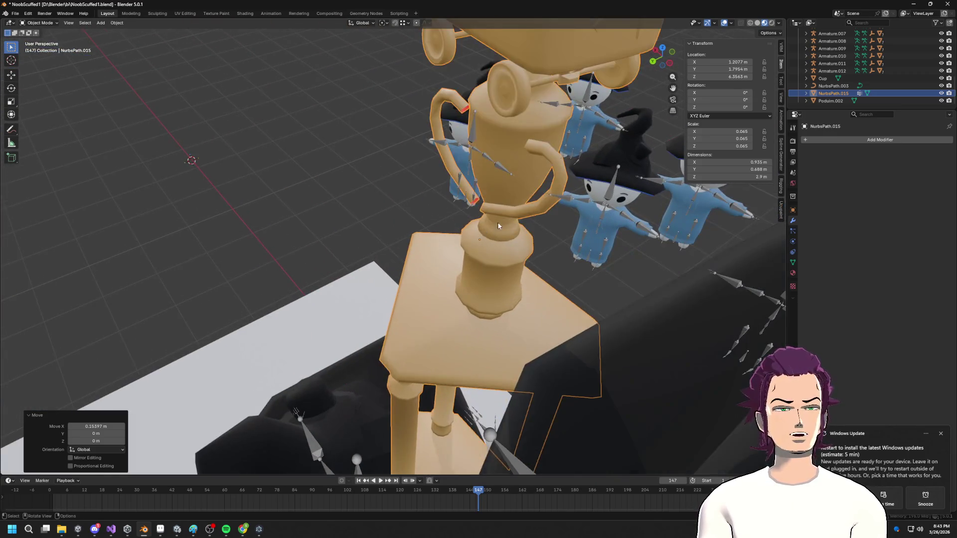
- In Edit Mode, select the cup's right handle and move it along Y, then exit to Object Mode
key("Tab")
key("ctrl+l")
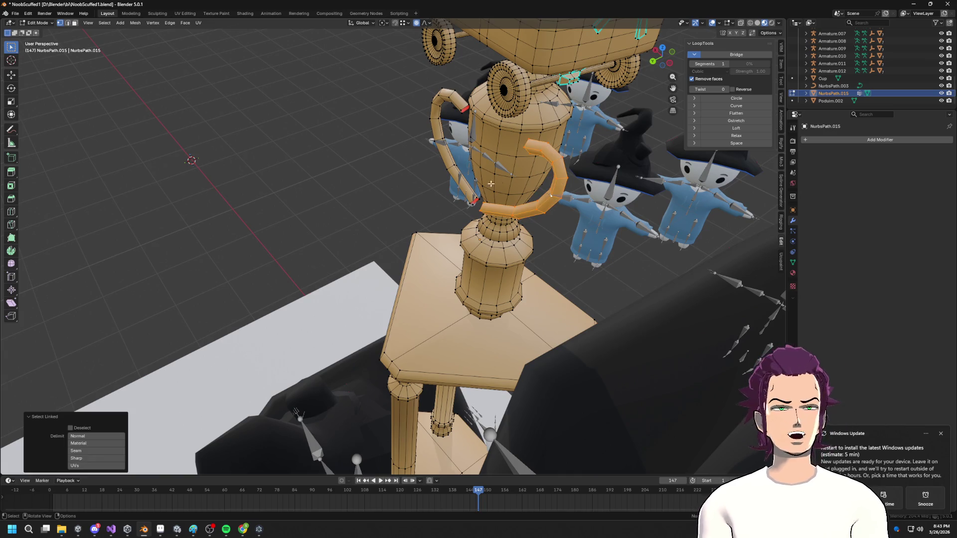
left_click(521, 201)
key("ctrl+l")
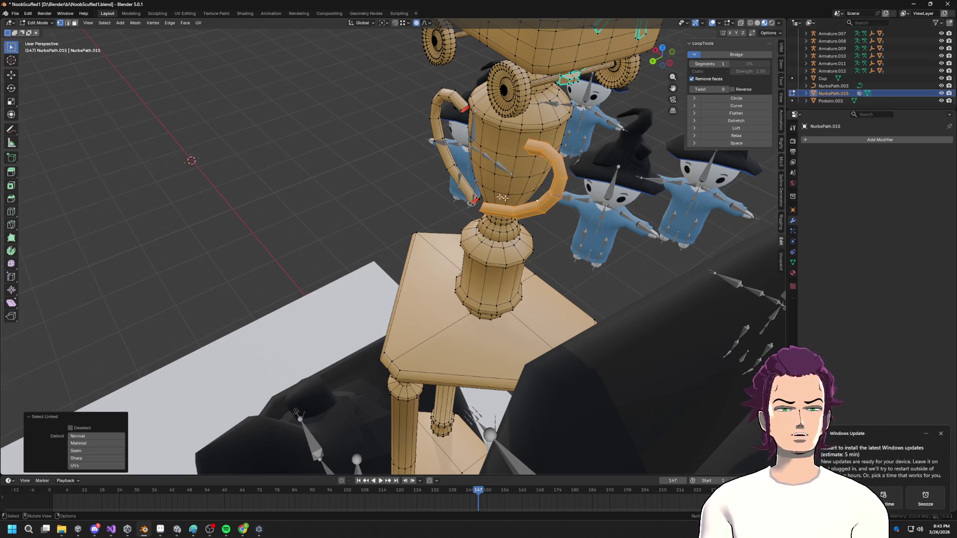
middle_click_drag(444, 153, 562, 208)
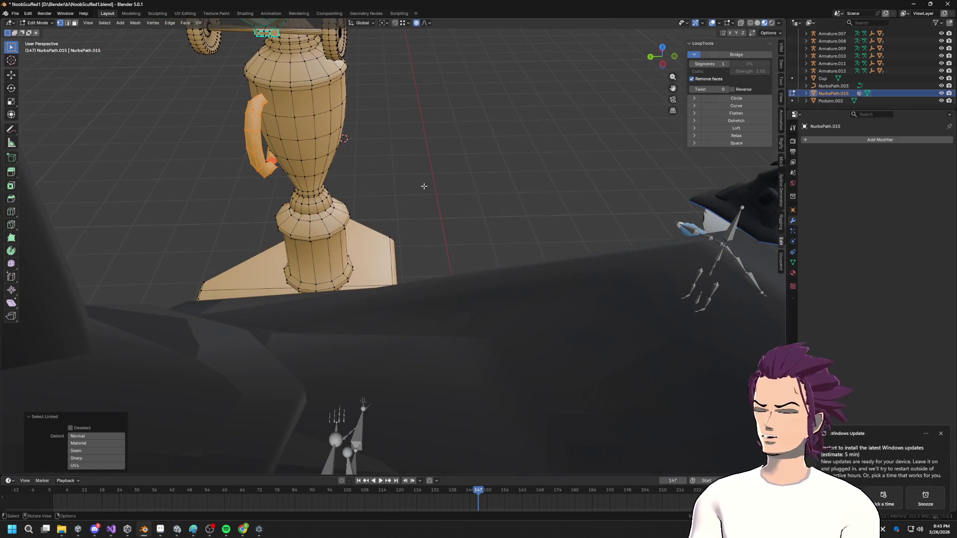
key("g")
key("y")
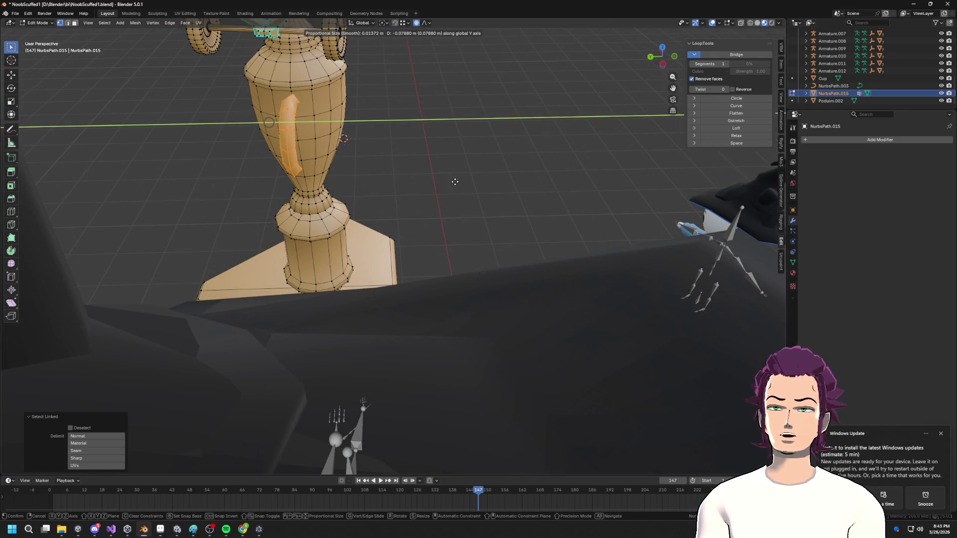
left_click(455, 180)
key("Tab")
mouse_move(455, 180)
middle_mouse_down()
mouse_move(421, 194)
mouse_move(437, 214)
mouse_move(320, 195)
mouse_move(447, 187)
mouse_move(394, 184)
mouse_move(447, 218)
mouse_move(409, 232)
middle_mouse_up()
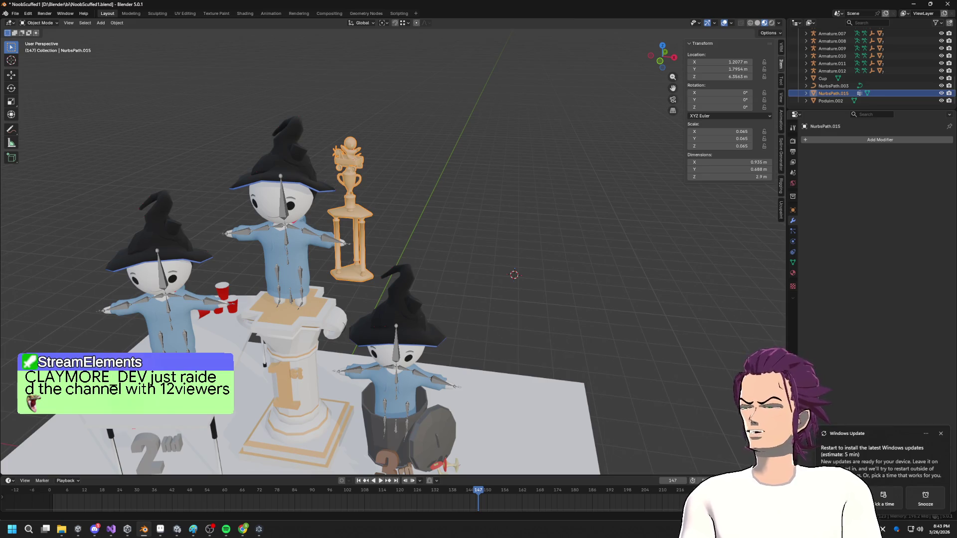
mouse_move(401, 254)
middle_mouse_down()
mouse_move(404, 211)
mouse_move(410, 234)
middle_mouse_up()
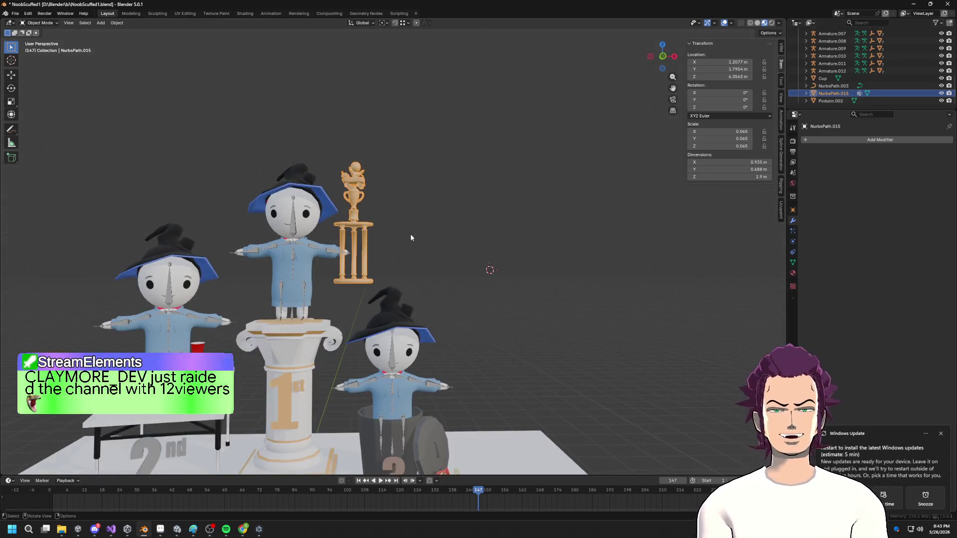
scroll(411, 238, "up", 3)
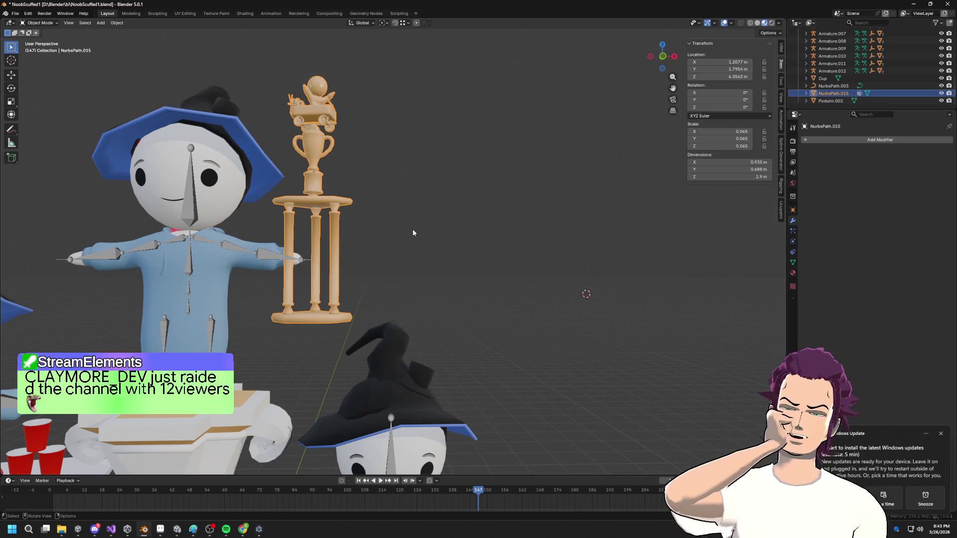
scroll(418, 236, "down", 1)
scroll(342, 267, "down", 5)
middle_click_drag(342, 267, 361, 267)
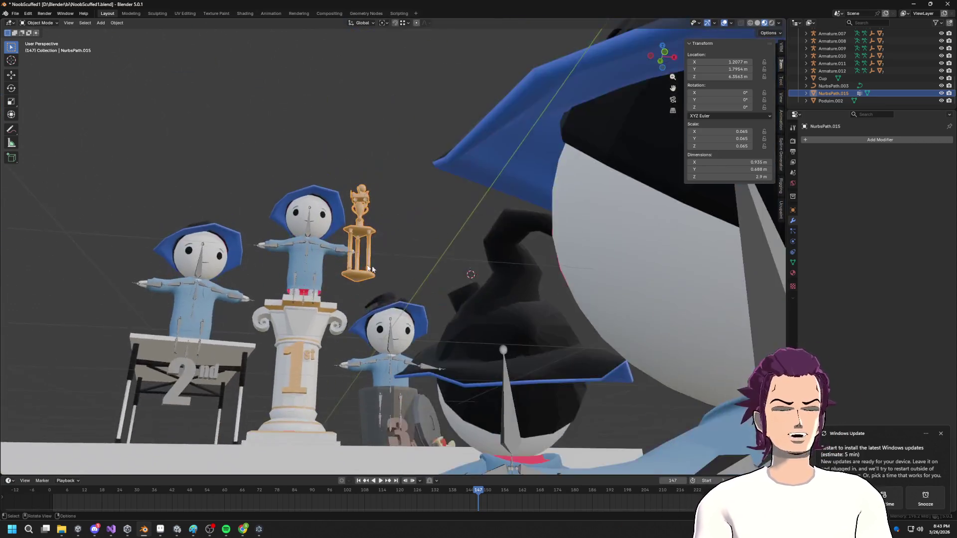
scroll(360, 267, "down", 5)
scroll(445, 265, "up", 2)
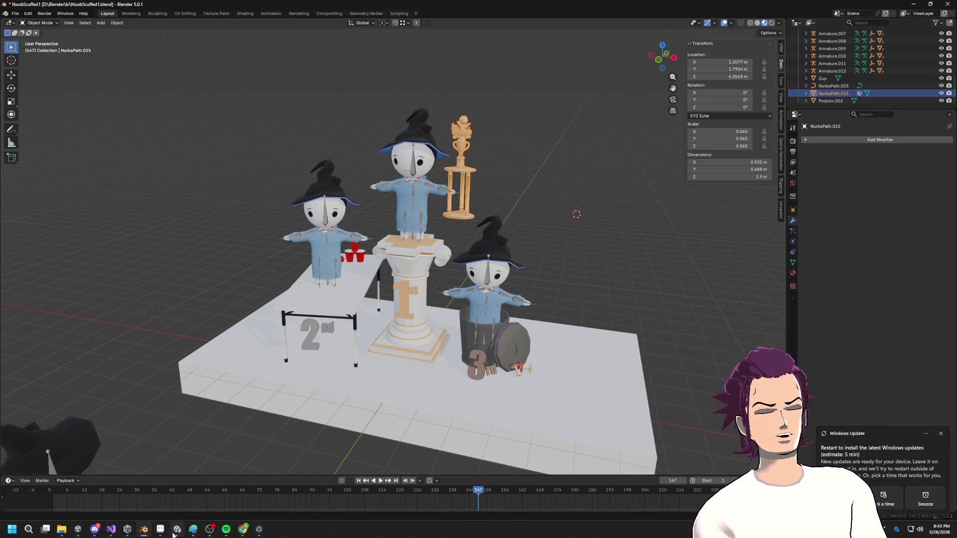
mouse_move(178, 531)
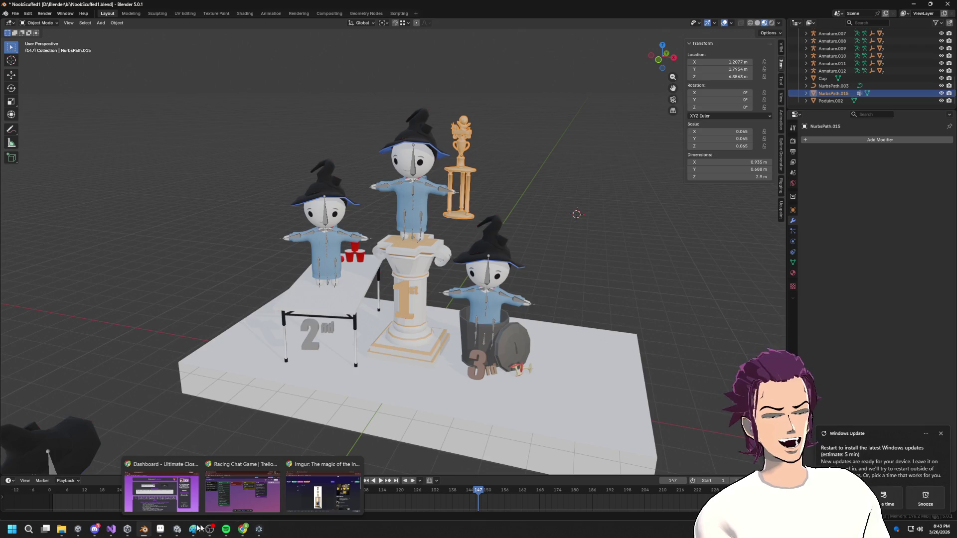
left_click(177, 529)
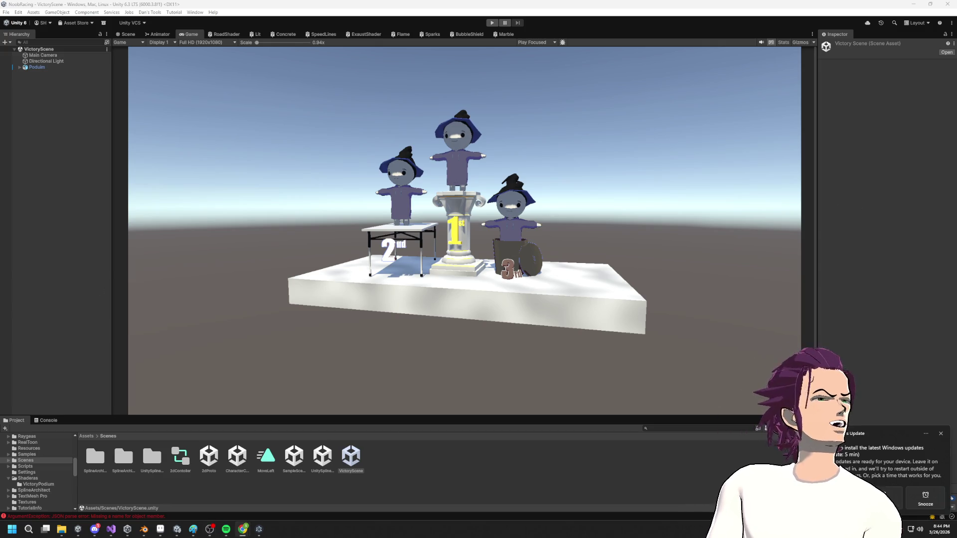
- Bring the browser showing the Twitch channel to the front
left_click(243, 529)
- Maximize the browser, seek the VOD to about 41 minutes, watch fullscreen, then hide the browser
key("super+Up")
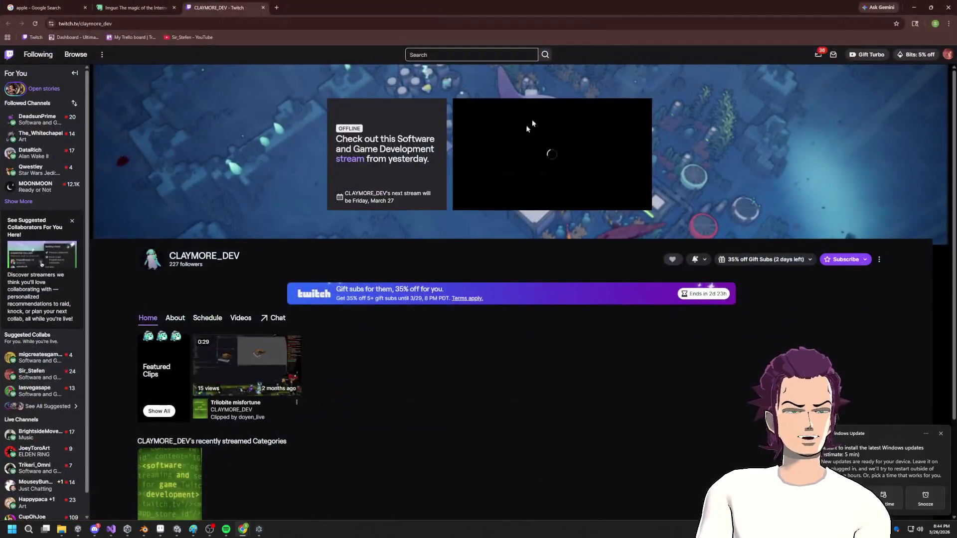
scroll(279, 329, "down", 2)
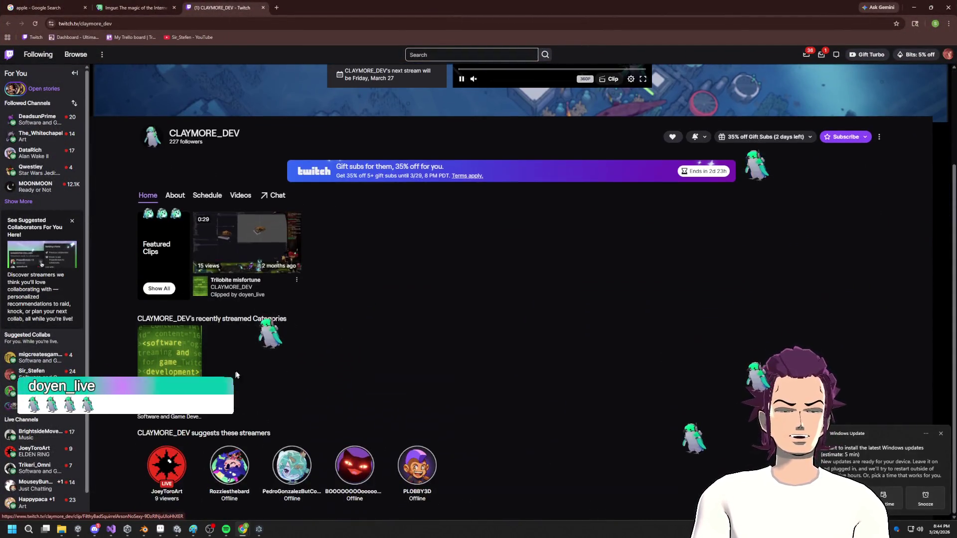
scroll(310, 349, "up", 1)
scroll(387, 278, "up", 1)
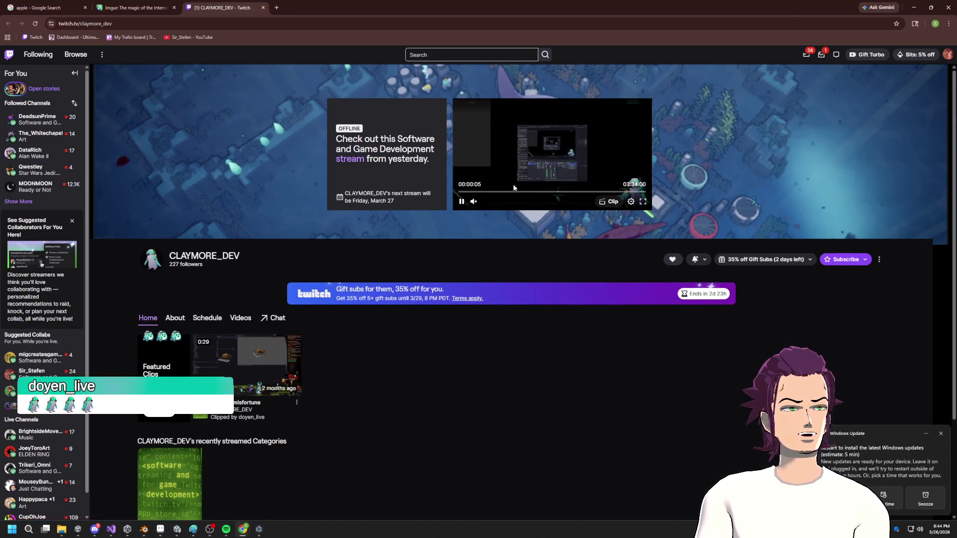
left_click(496, 192)
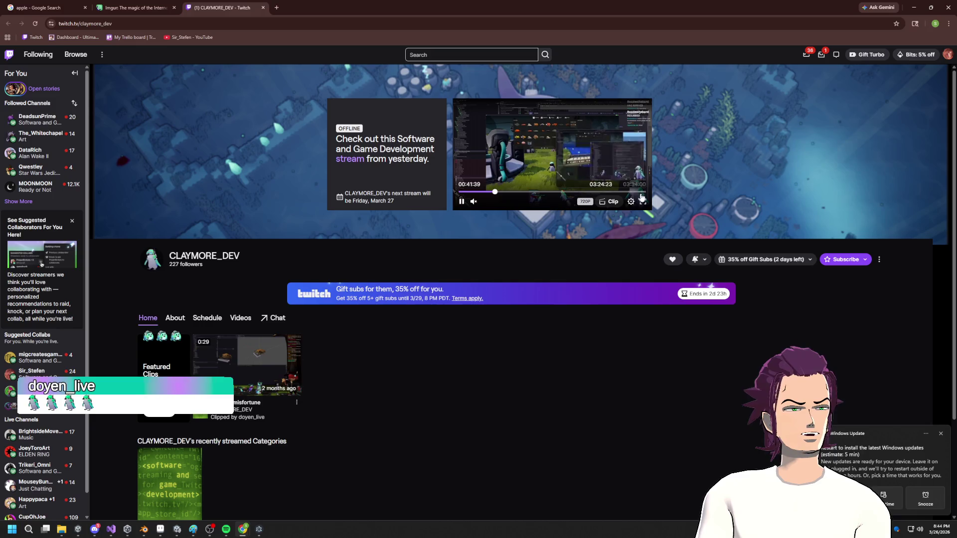
left_click(643, 202)
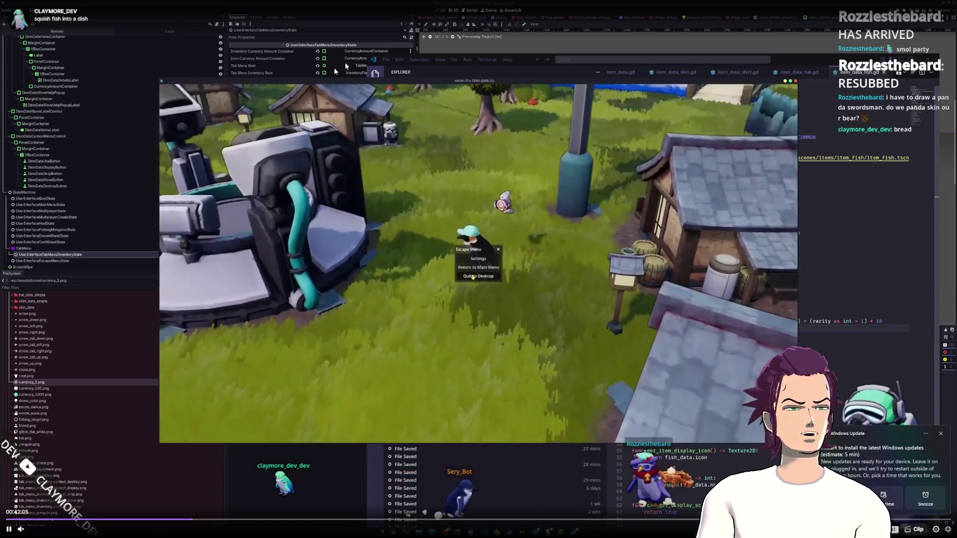
key("alt+Left")
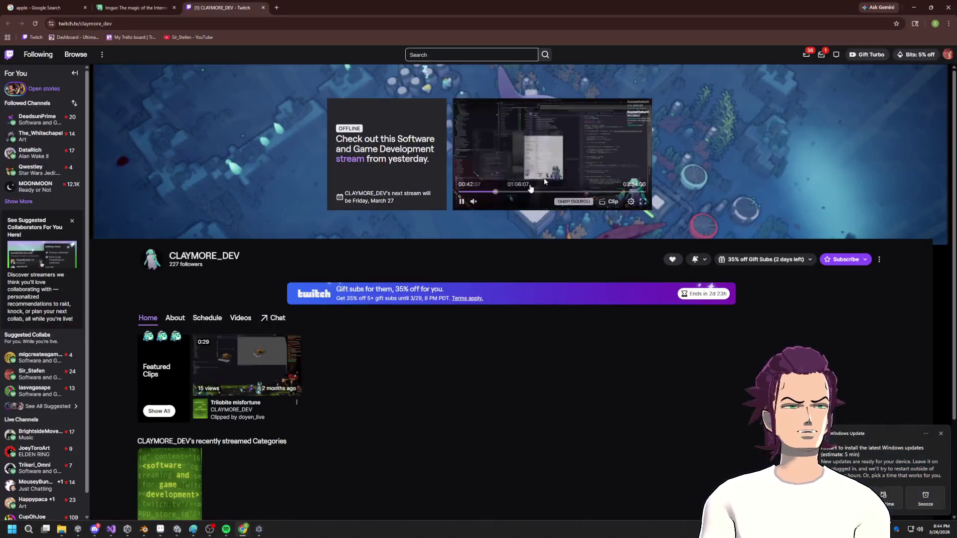
left_click(914, 7)
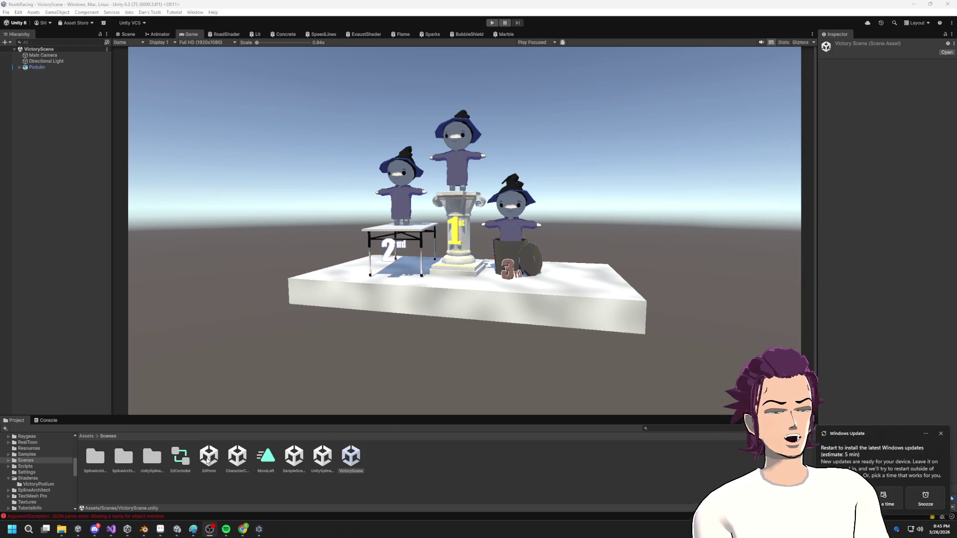
- Open the CharacterCreator scene, enter play mode, then minimize the browser's token page
double_click(236, 458)
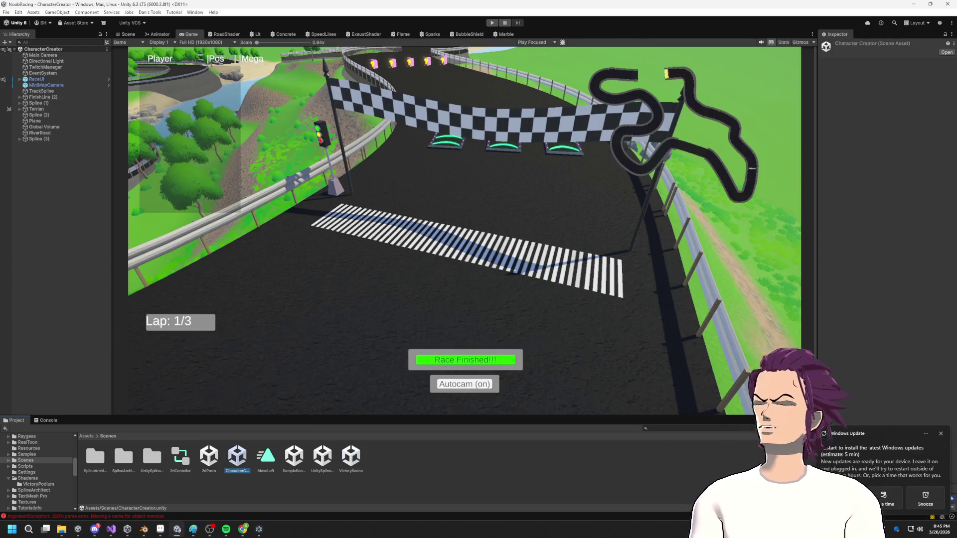
key("alt+Tab")
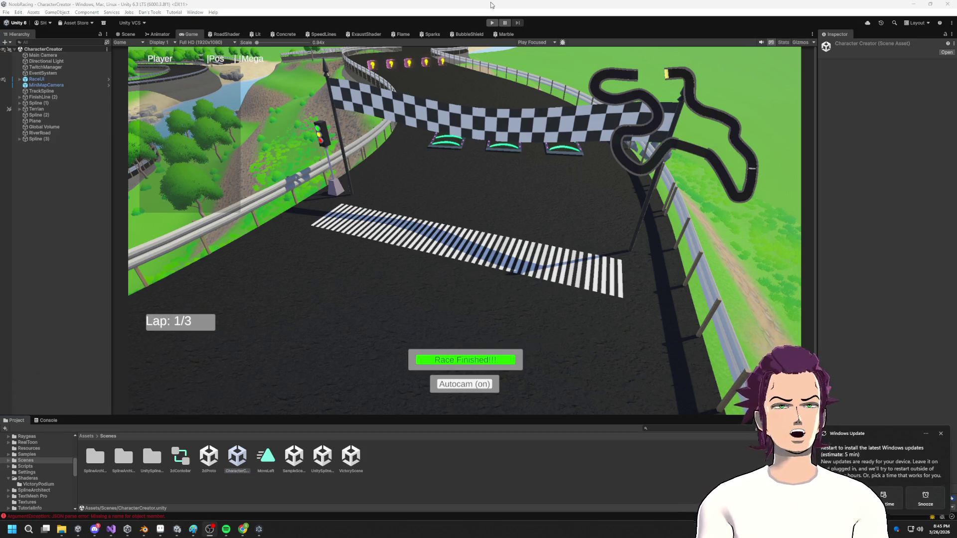
left_click(491, 23)
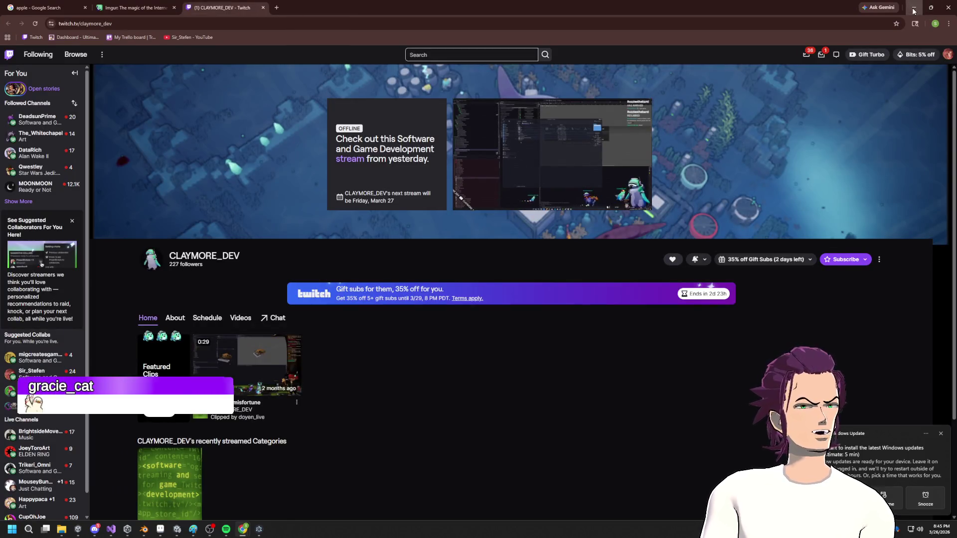
left_click(914, 11)
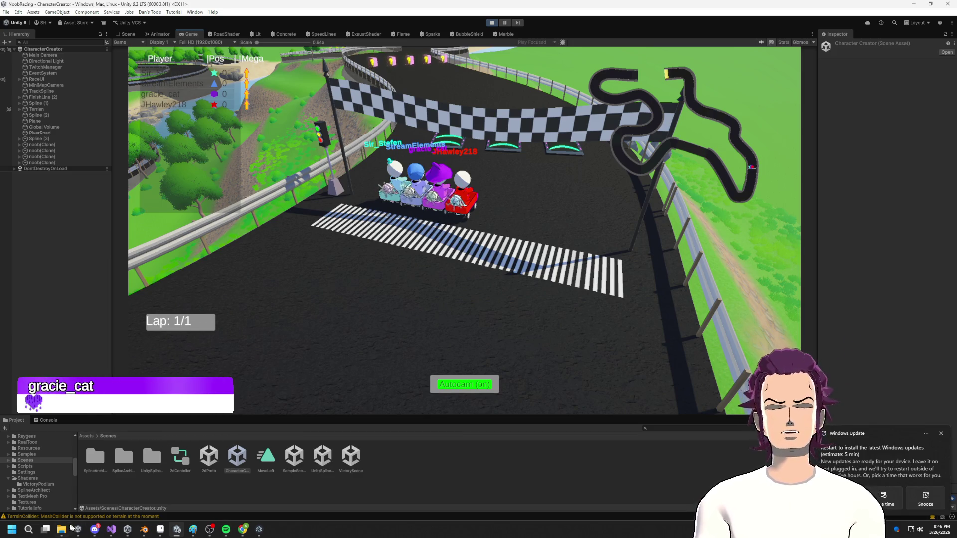
- Deselect the scene asset and look around the running track in the Scene view
left_click(330, 498)
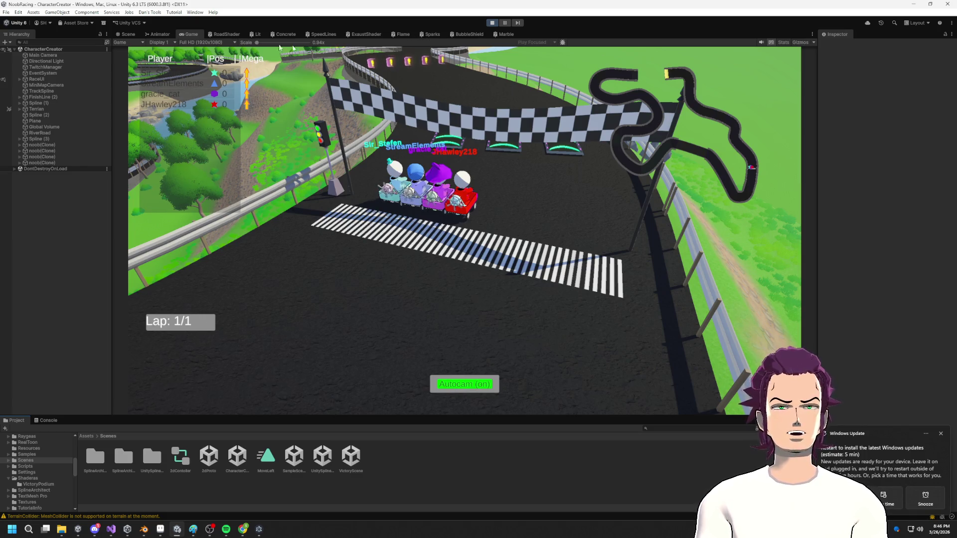
left_click(126, 34)
mouse_move(498, 199)
right_mouse_down()
mouse_move(475, 186)
mouse_move(451, 203)
mouse_move(518, 246)
mouse_move(483, 237)
mouse_move(755, 219)
mouse_move(277, 104)
right_mouse_up()
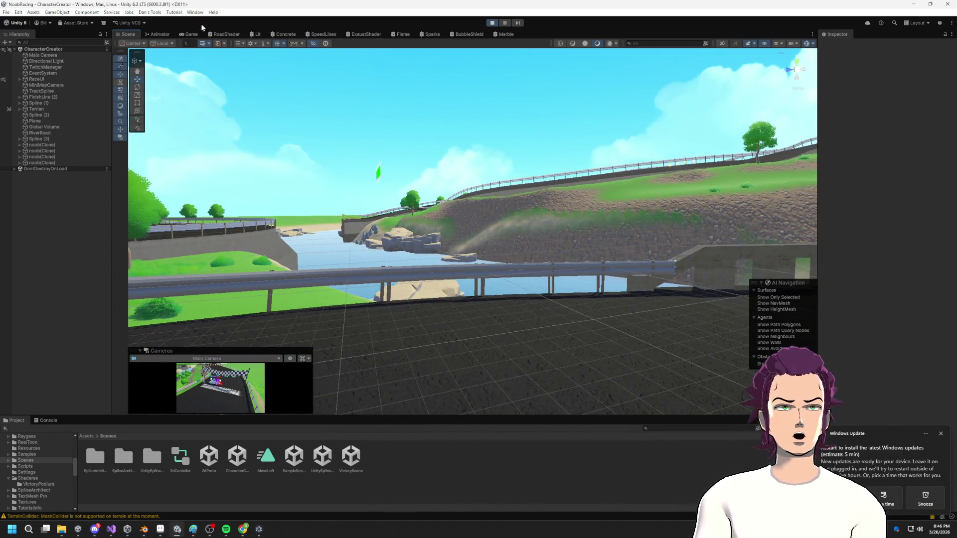
- Watch the race finish in the Game view, then open the Twitch authorization page
left_click(192, 33)
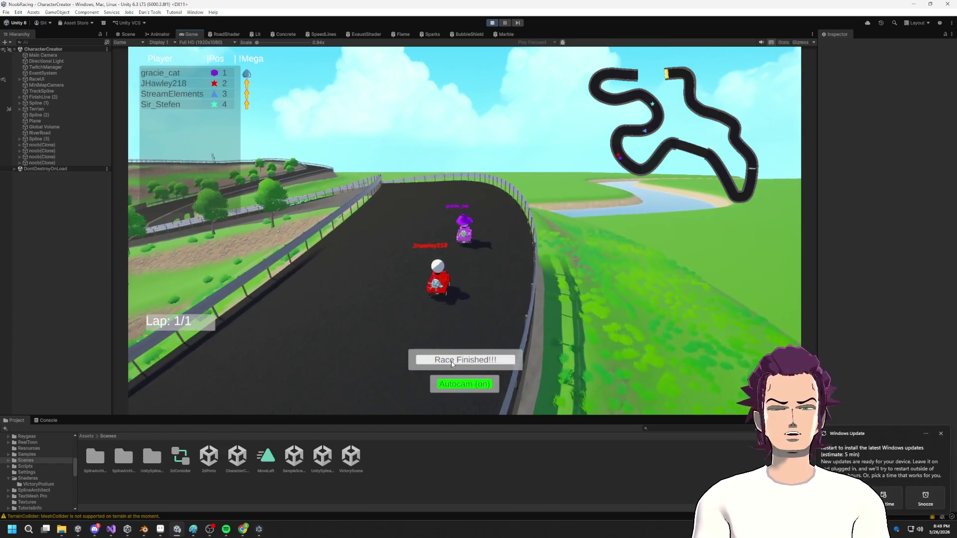
left_click(453, 358)
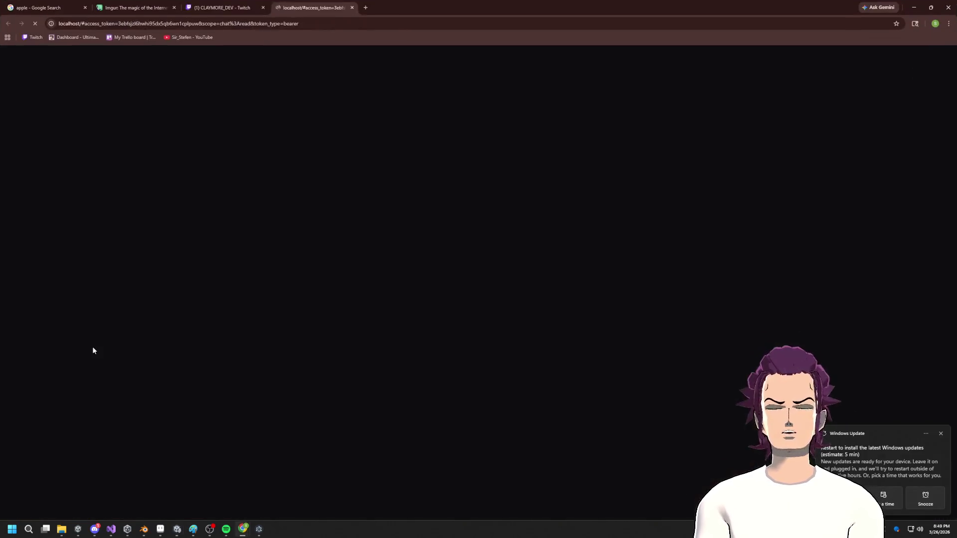
- Minimize Chrome to return to Unity's Game view running the next kart race
left_click(914, 7)
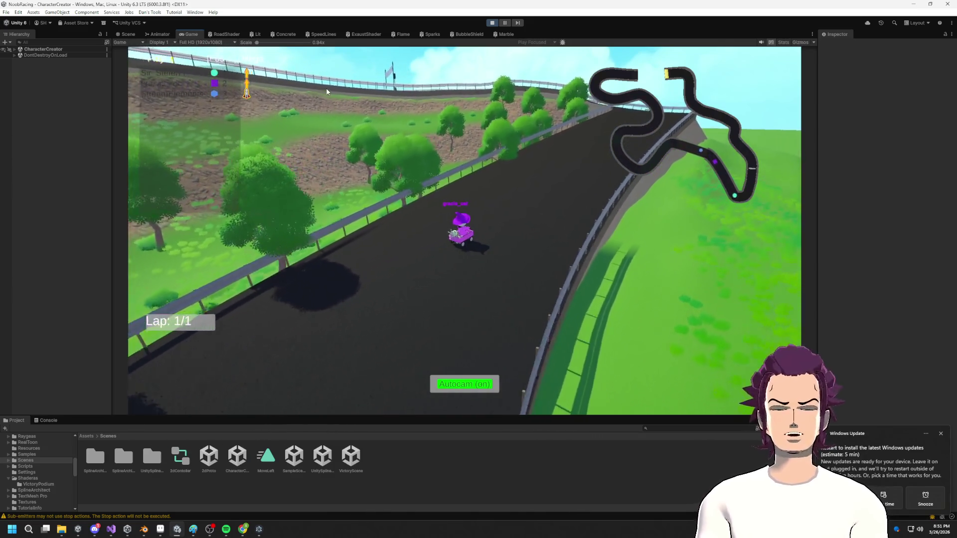
- Bring Blender's NoobScuffed1 podium scene in front of the running Unity race
left_click(143, 529)
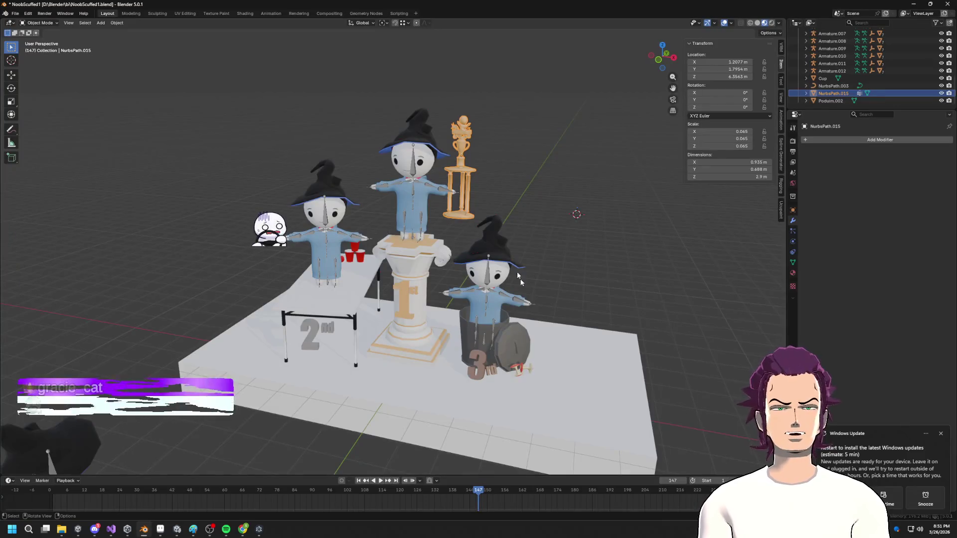
- Stop the running Unity race via Play, then return to Blender's podium scene
left_click(912, 4)
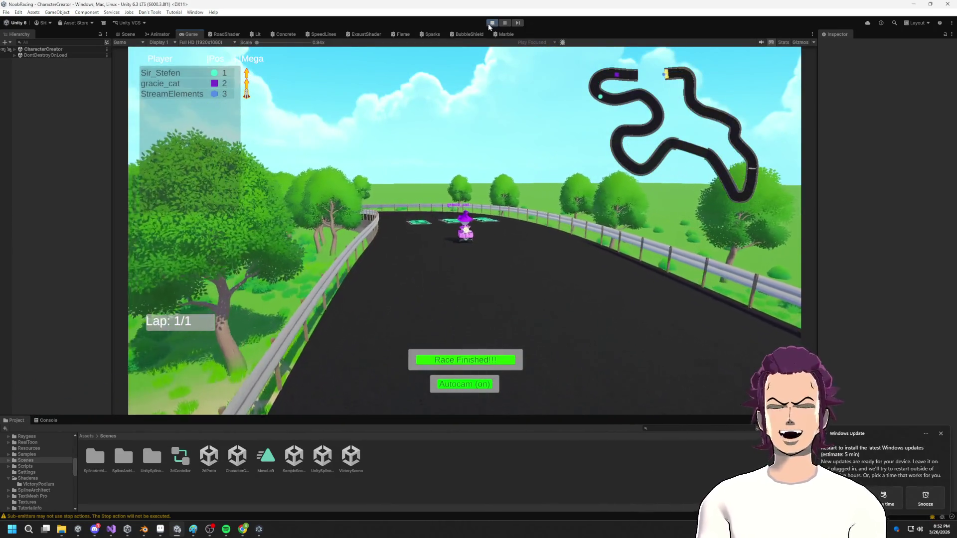
left_click(489, 24)
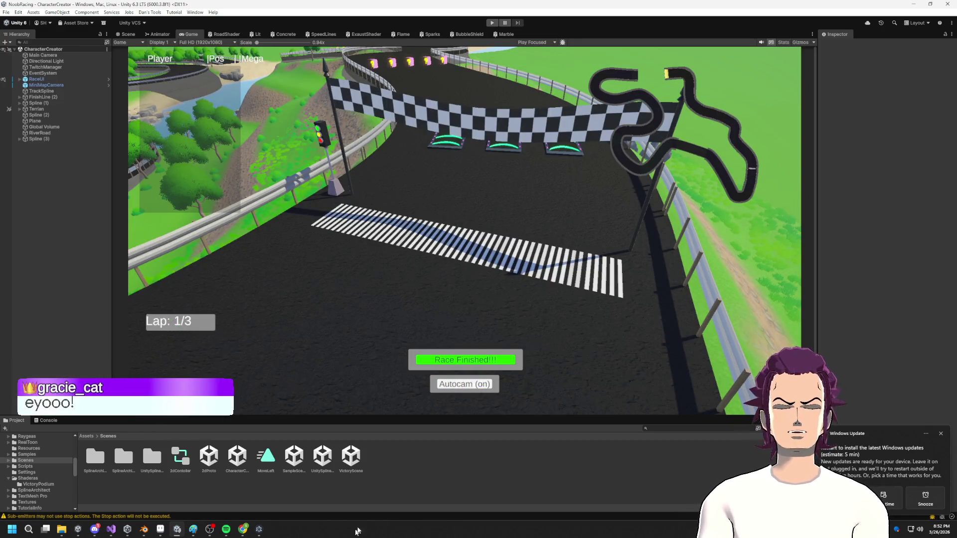
left_click(148, 532)
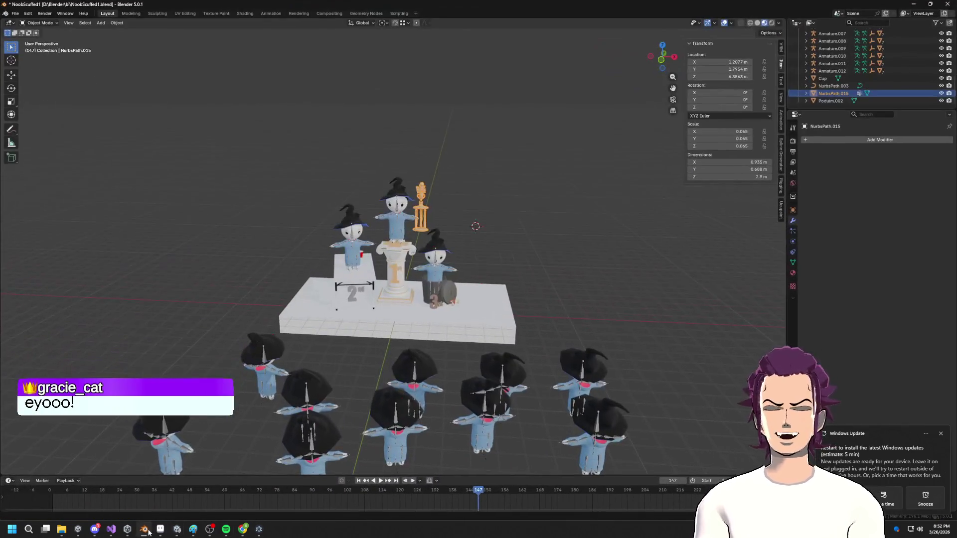
scroll(427, 313, "up", 5)
mouse_move(428, 313)
middle_mouse_down()
mouse_move(481, 223)
mouse_move(465, 213)
mouse_move(435, 292)
middle_mouse_up()
scroll(435, 292, "up", 4)
scroll(451, 317, "down", 1)
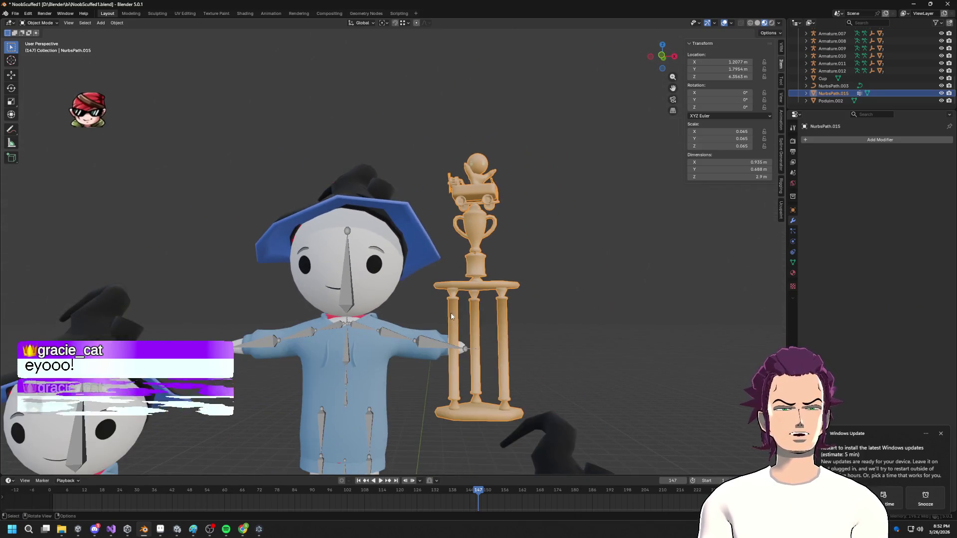
middle_click_drag(469, 220, 510, 271)
middle_click_drag(486, 237, 490, 196)
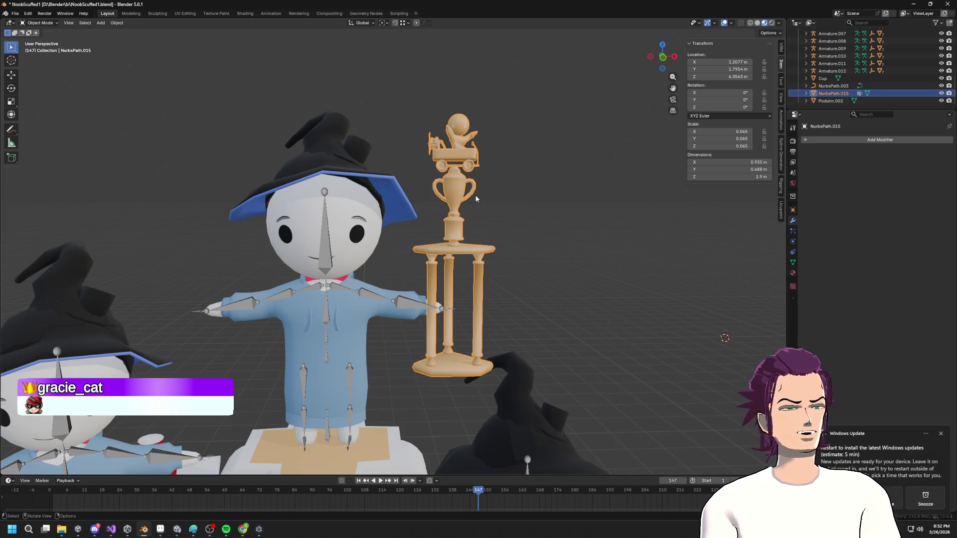
scroll(483, 171, "up", 3)
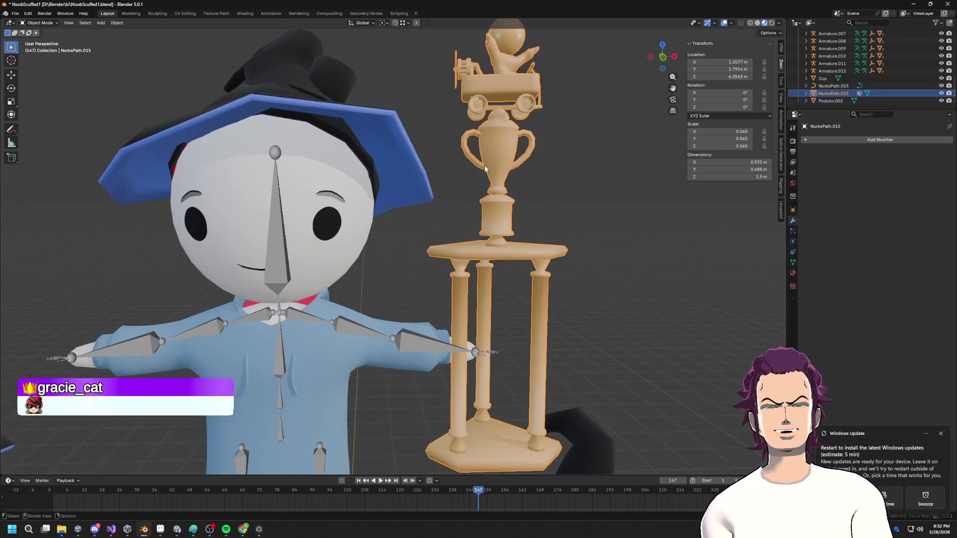
scroll(493, 154, "down", 4)
middle_click_drag(529, 164, 445, 177)
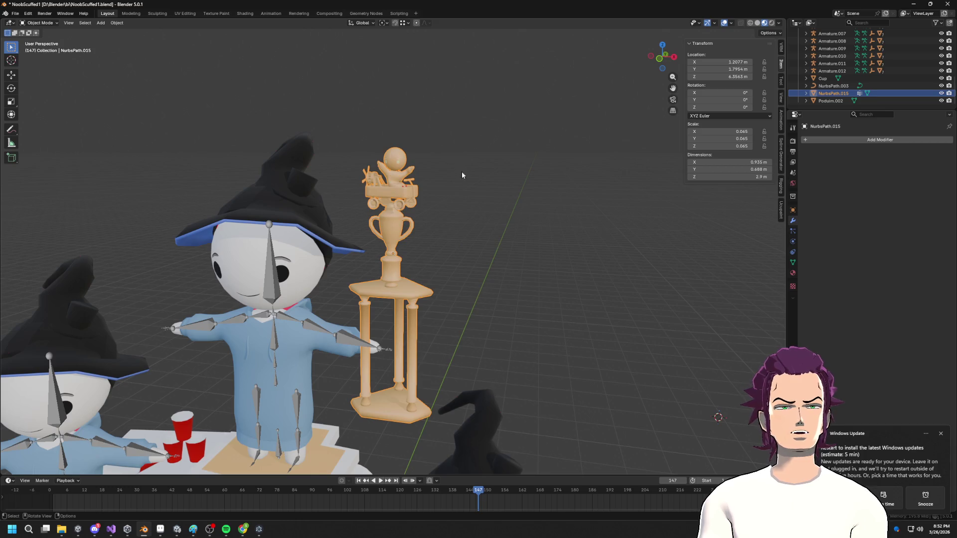
left_click(444, 133)
scroll(449, 141, "down", 1)
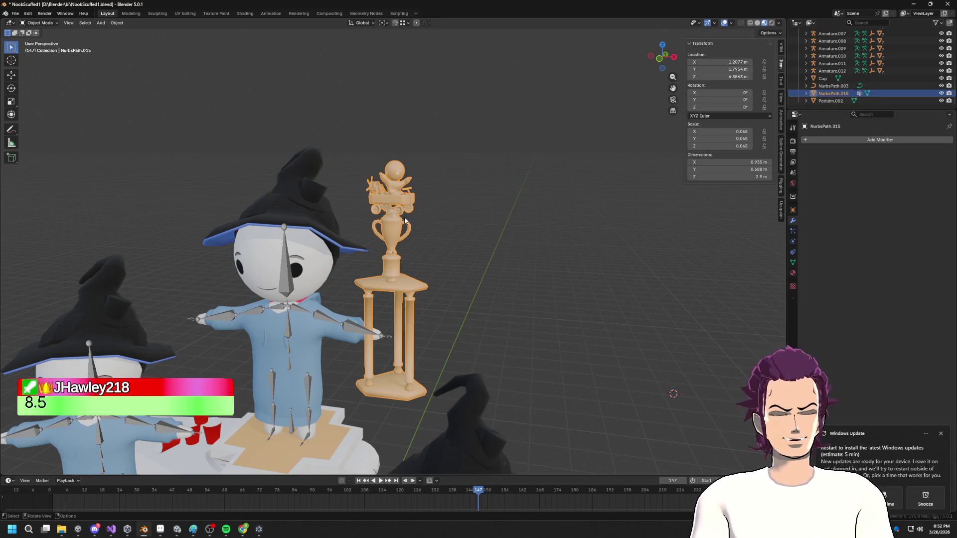
mouse_move(509, 198)
middle_mouse_down()
mouse_move(385, 270)
mouse_move(401, 268)
mouse_move(363, 307)
mouse_move(363, 273)
mouse_move(406, 249)
mouse_move(422, 277)
middle_mouse_up()
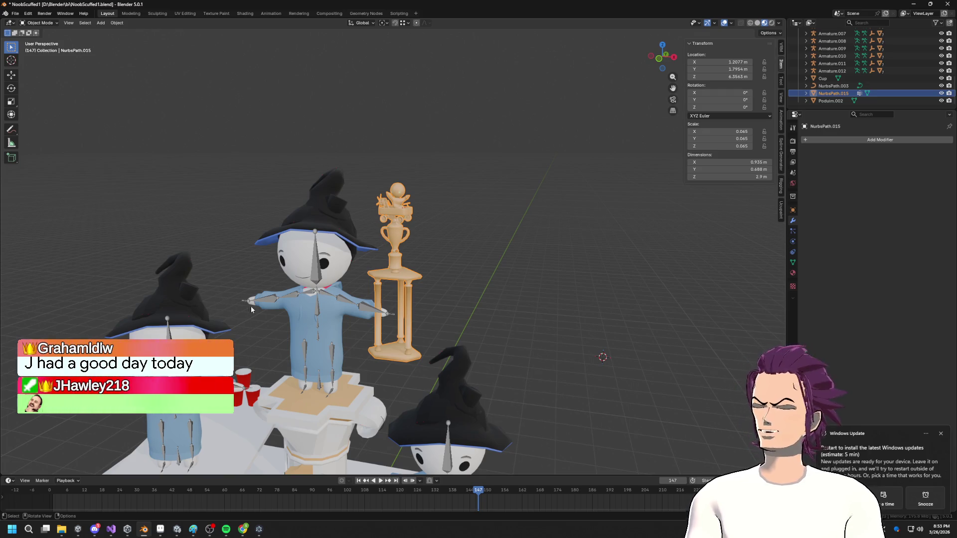
scroll(252, 309, "down", 3)
middle_click_drag(354, 272, 376, 256)
scroll(303, 268, "up", 2)
scroll(349, 259, "down", 2)
scroll(399, 249, "up", 4)
scroll(441, 245, "down", 4)
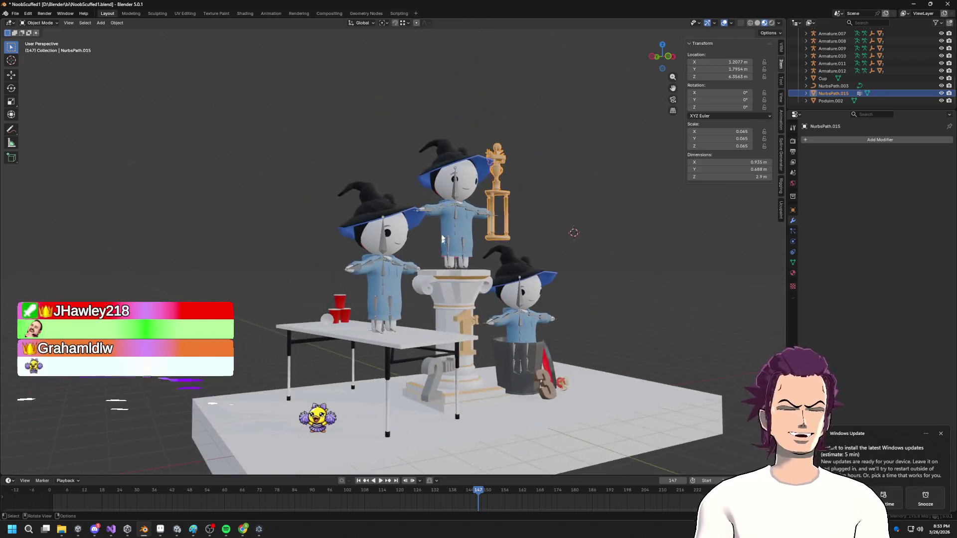
scroll(441, 245, "up", 6)
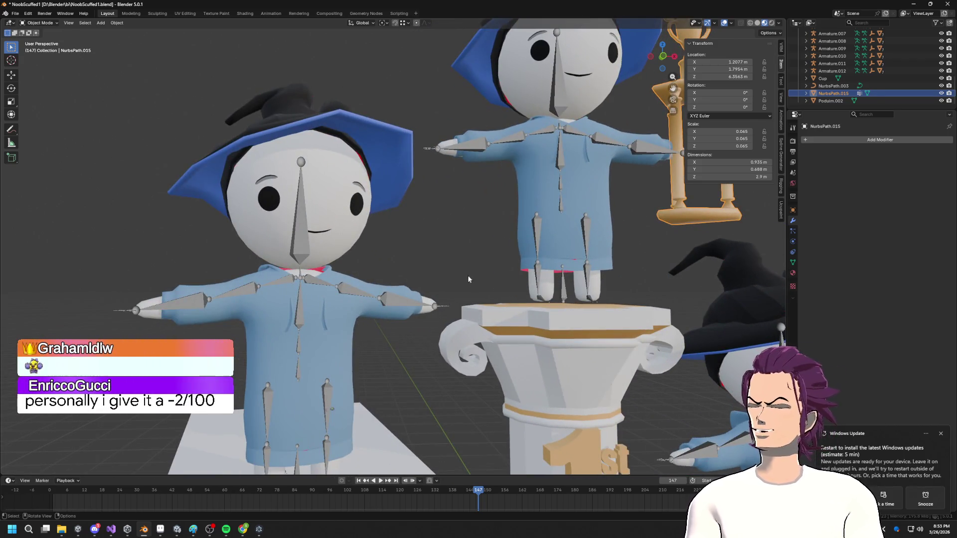
scroll(369, 285, "down", 6)
scroll(446, 282, "up", 5)
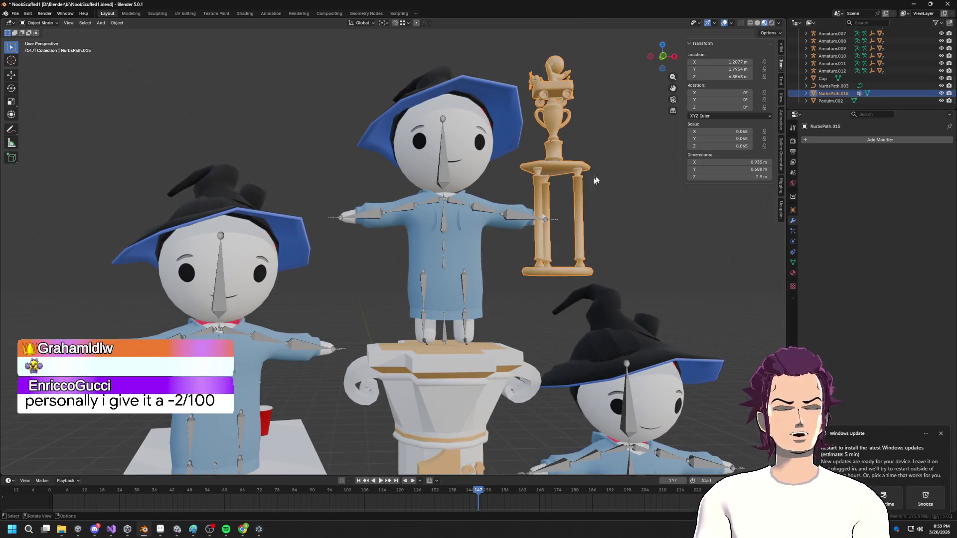
middle_click_drag(532, 186, 391, 225, "shift")
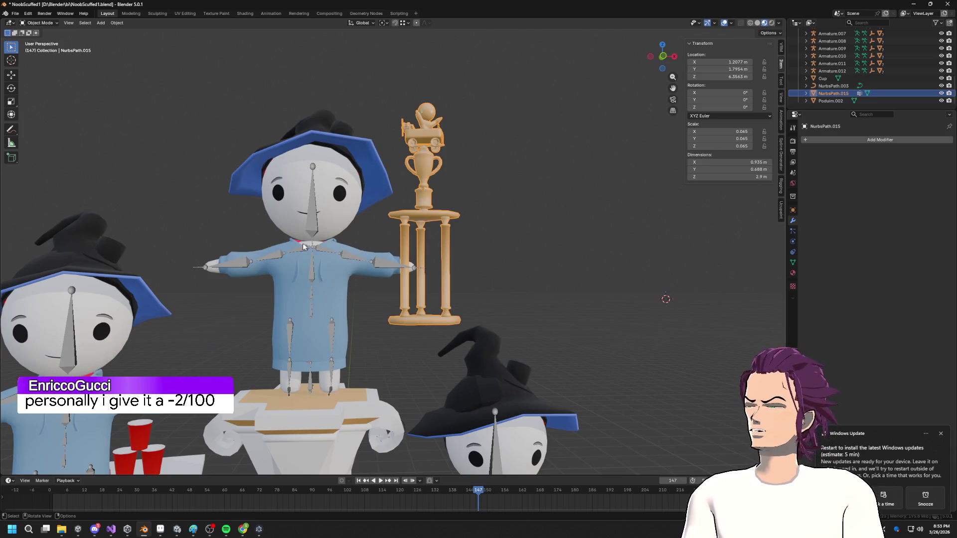
scroll(309, 254, "down", 5)
scroll(372, 289, "up", 5)
scroll(373, 289, "down", 3)
middle_click_drag(372, 289, 406, 282)
scroll(406, 282, "up", 4)
left_click(407, 285)
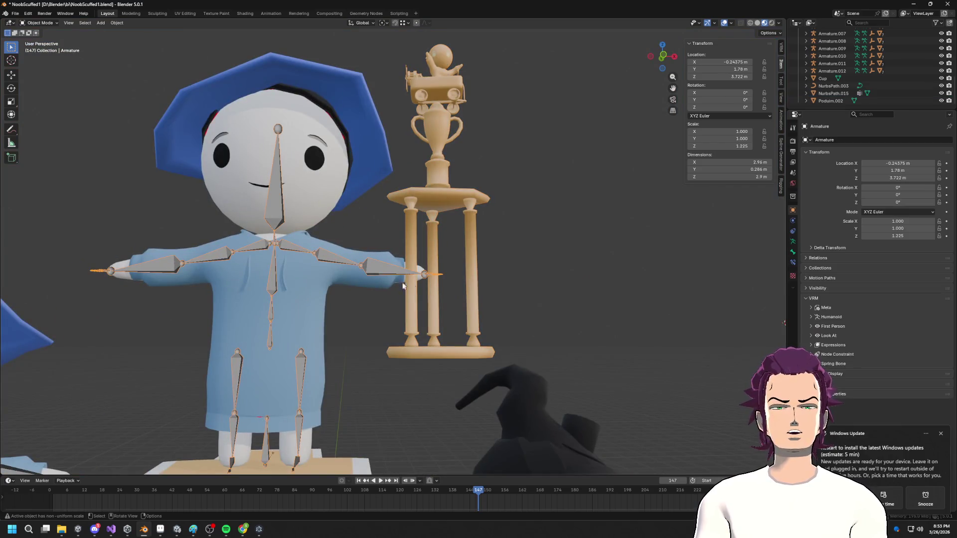
left_click(416, 235)
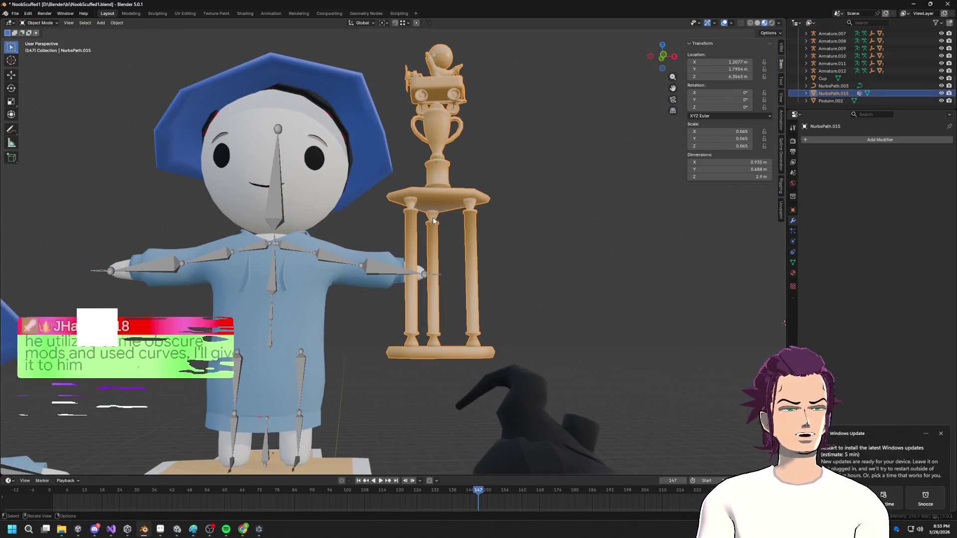
mouse_move(317, 151)
middle_mouse_down()
mouse_move(345, 163)
mouse_move(370, 202)
middle_mouse_up()
scroll(369, 201, "down", 3)
left_click(395, 280)
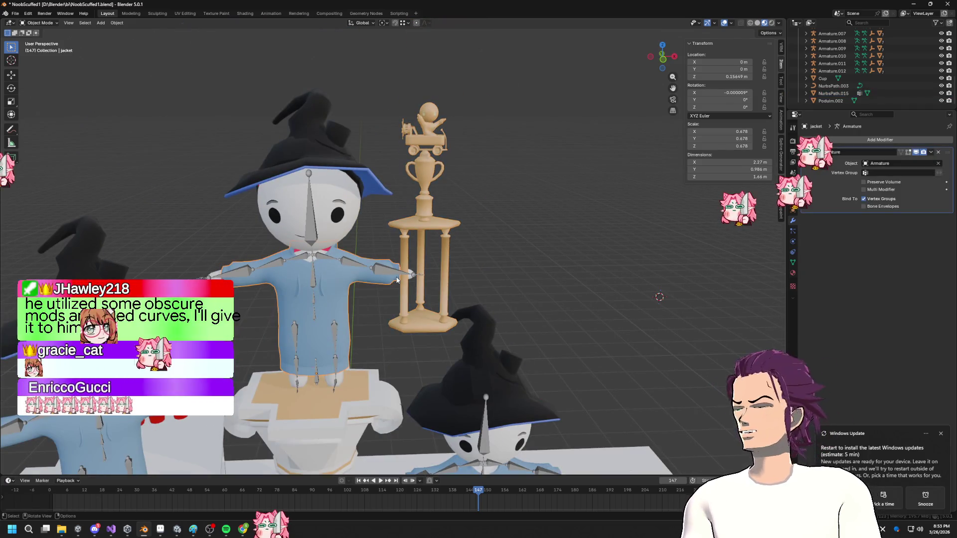
scroll(399, 272, "down", 2)
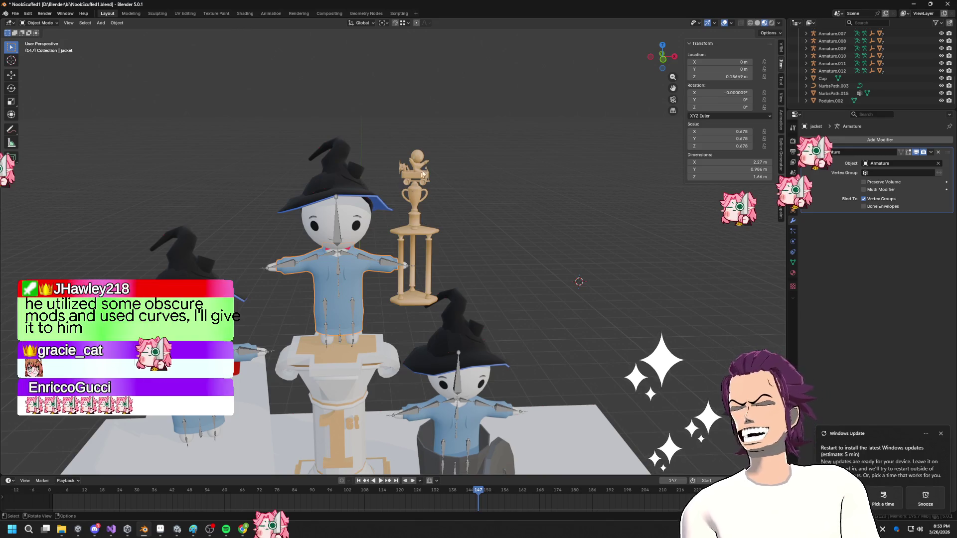
scroll(457, 256, "up", 2)
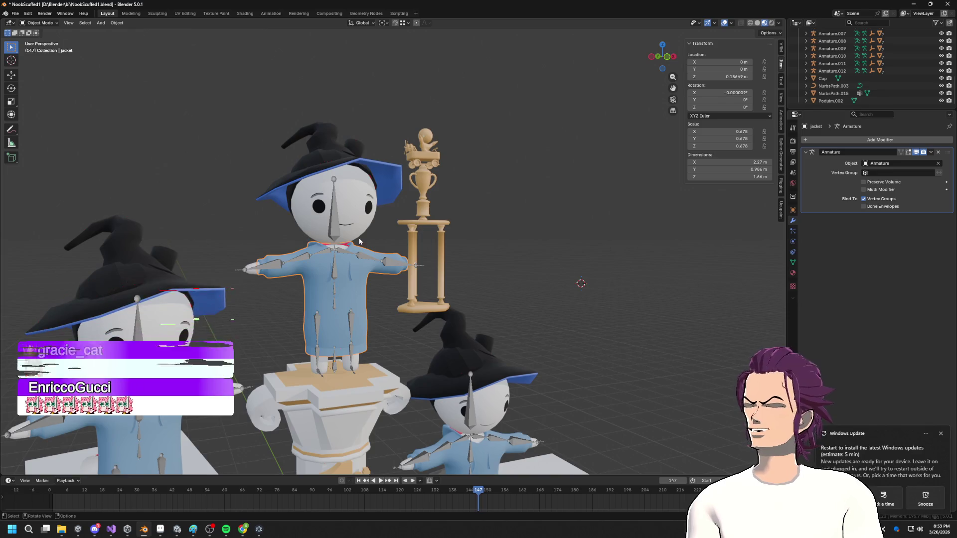
scroll(449, 225, "up", 4)
scroll(534, 283, "down", 5)
mouse_move(535, 283)
middle_mouse_down()
mouse_move(558, 305)
mouse_move(473, 309)
mouse_move(465, 357)
mouse_move(498, 339)
mouse_move(487, 310)
mouse_move(464, 299)
mouse_move(530, 317)
mouse_move(450, 280)
mouse_move(468, 302)
middle_mouse_up()
scroll(457, 292, "up", 5)
scroll(448, 286, "down", 5)
scroll(408, 253, "up", 3)
mouse_move(418, 320)
middle_mouse_down()
mouse_move(501, 267)
mouse_move(465, 265)
mouse_move(429, 289)
middle_mouse_up()
scroll(502, 267, "down", 4)
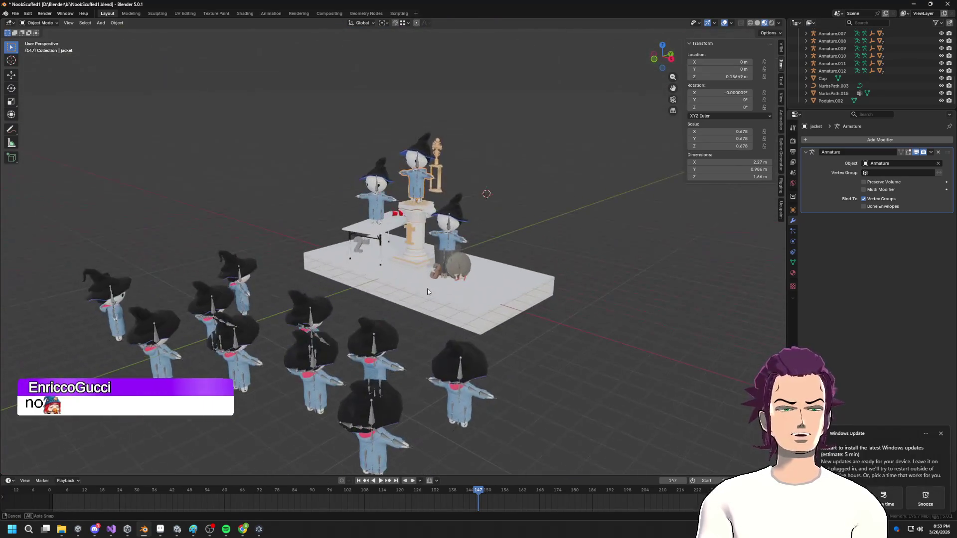
scroll(428, 289, "up", 3)
left_click(474, 134)
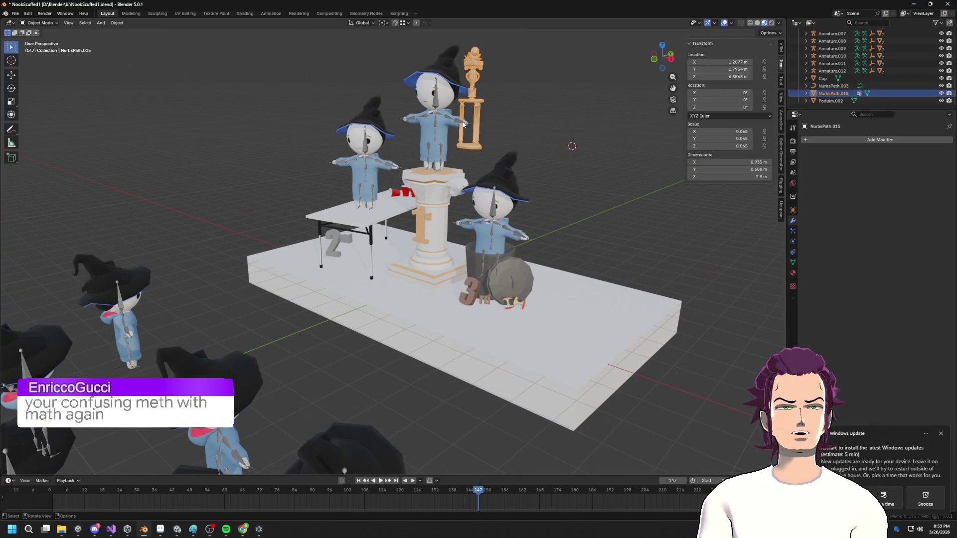
- Rename NurbsPath.015 to 'Trophy' in the Outliner and view the whole scene
middle_click_drag(464, 124, 397, 251)
scroll(398, 251, "up", 4)
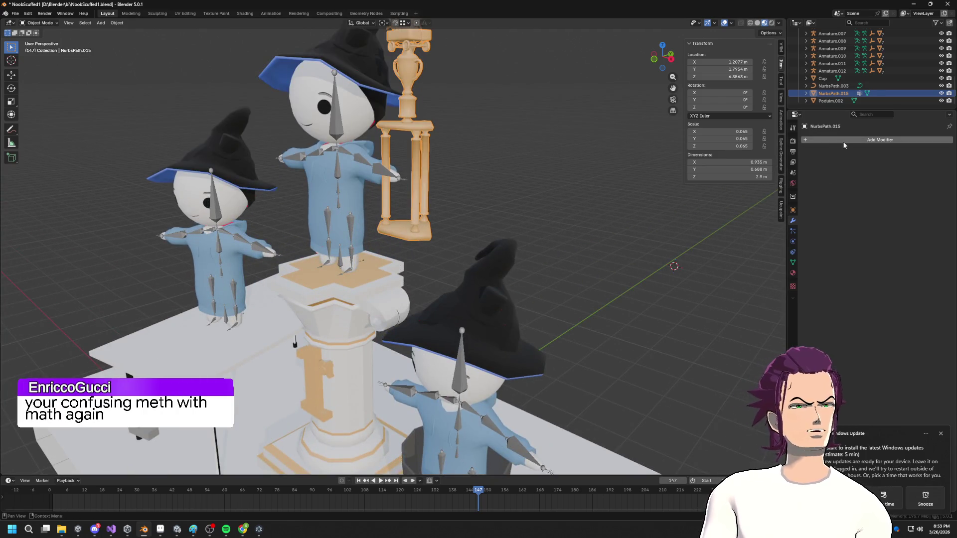
double_click(832, 95)
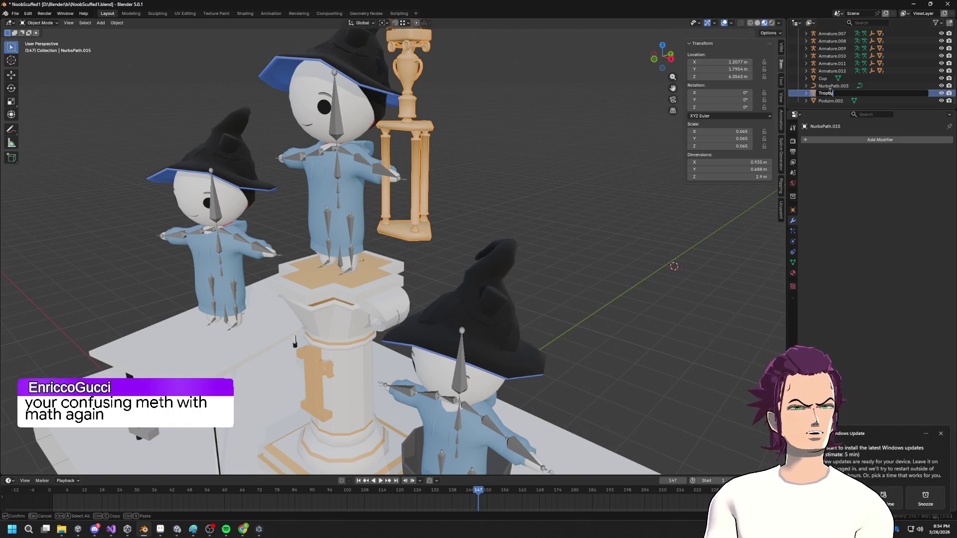
key("Return")
mouse_move(414, 149)
middle_mouse_down()
mouse_move(446, 93)
mouse_move(472, 158)
middle_mouse_up()
scroll(445, 93, "down", 5)
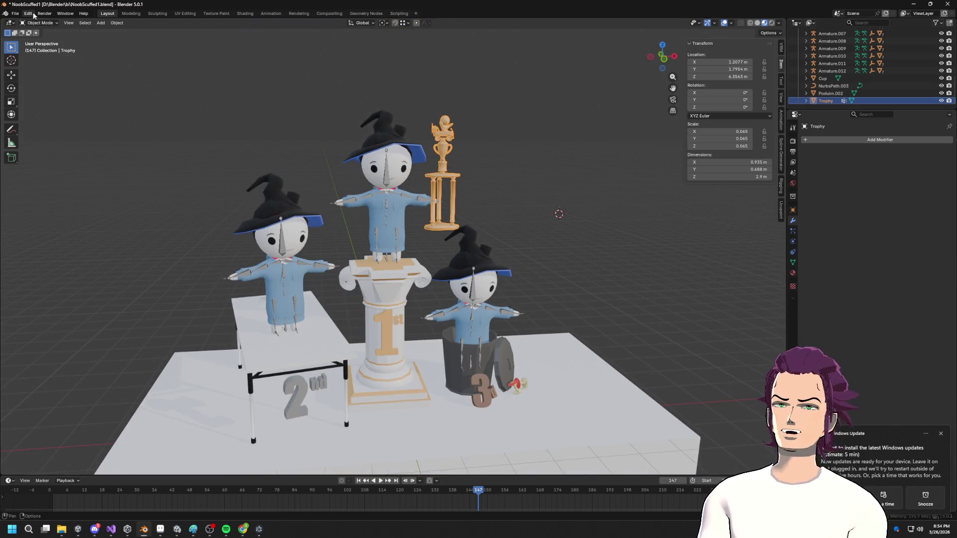
left_click(13, 17)
mouse_move(43, 130)
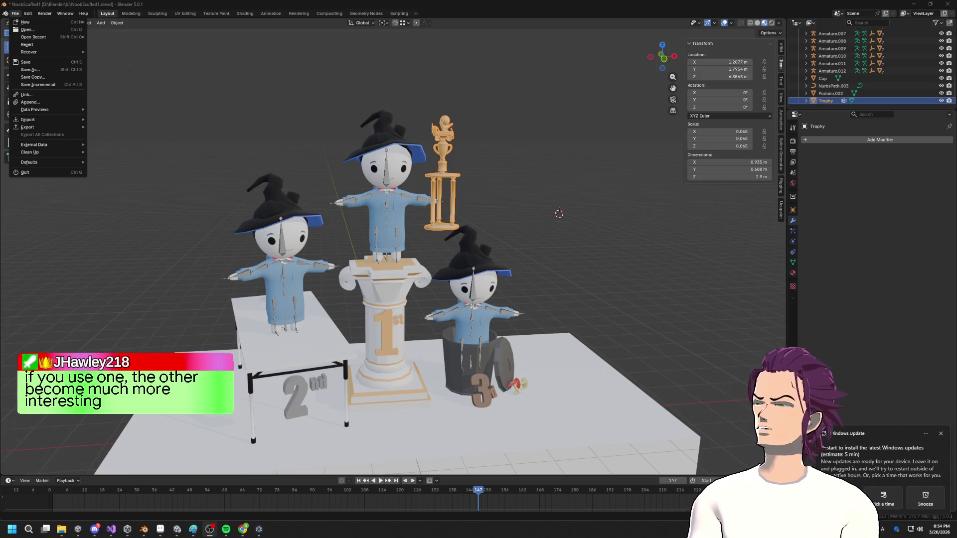
middle_click_drag(164, 48, 62, 42)
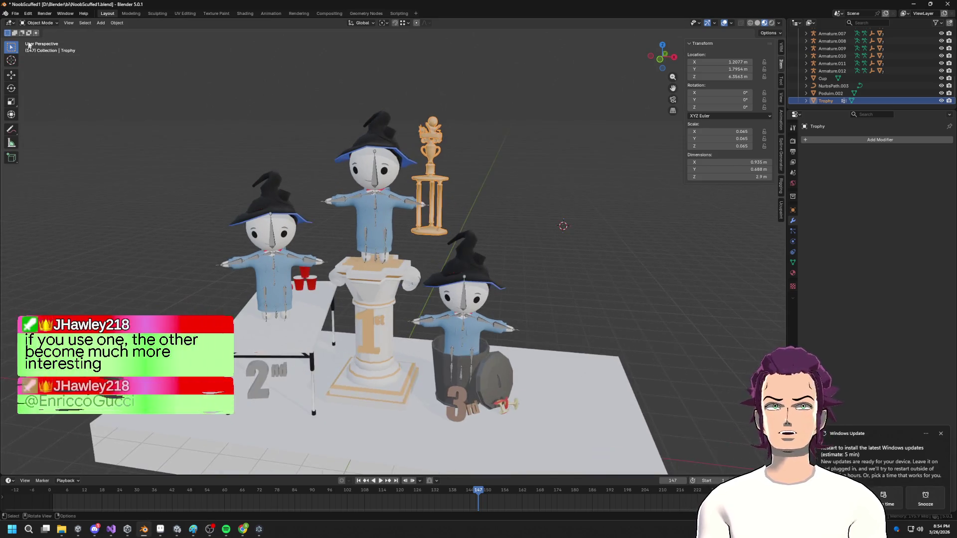
left_click(40, 23)
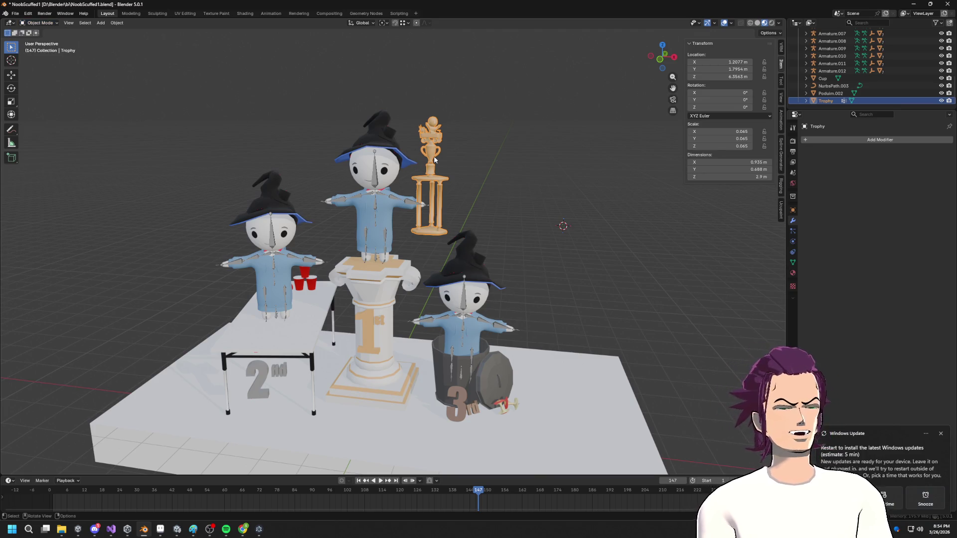
scroll(438, 142, "up", 6)
scroll(399, 165, "down", 8)
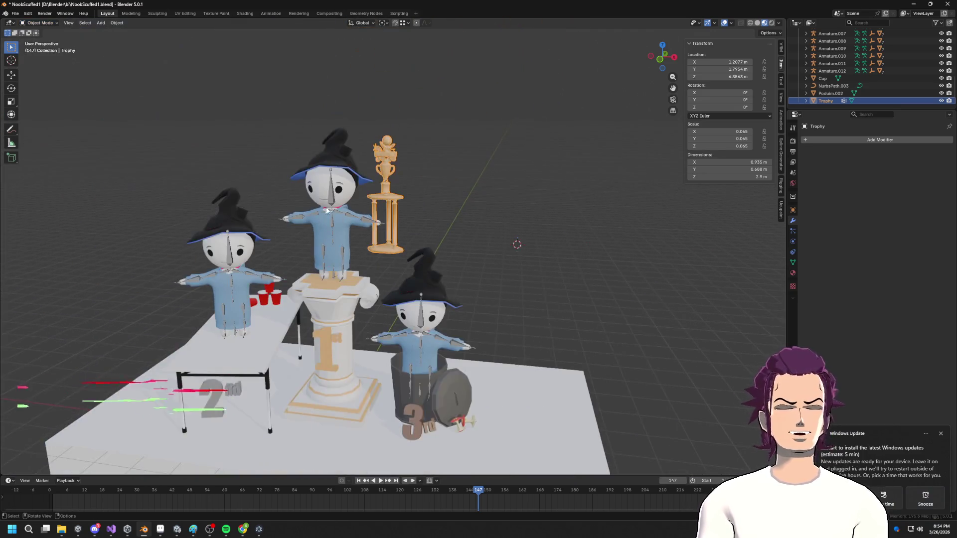
scroll(337, 187, "up", 5)
scroll(337, 187, "down", 4)
scroll(424, 166, "up", 6)
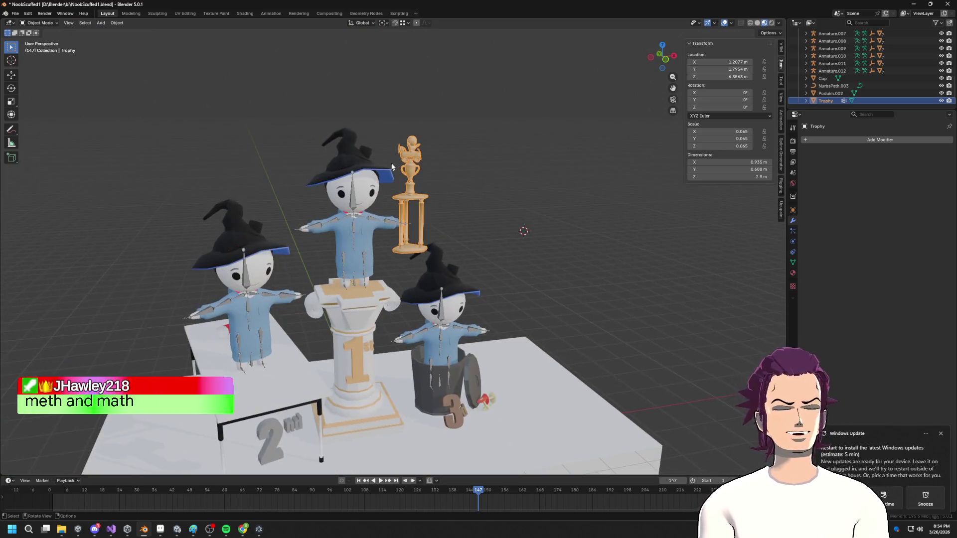
- Export the Trophy as Trophy.fbx into the Unity project's FBXImports folder
scroll(425, 166, "down", 6)
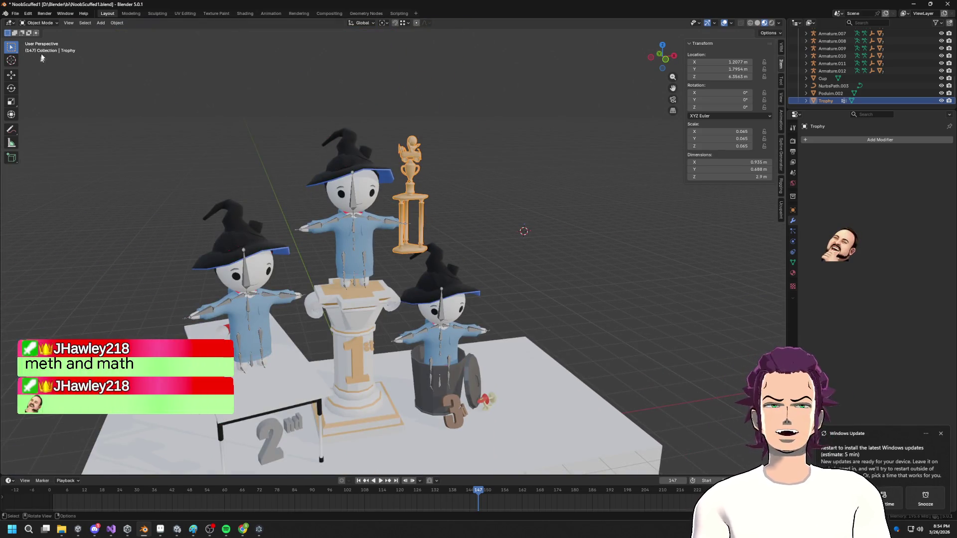
left_click(15, 13)
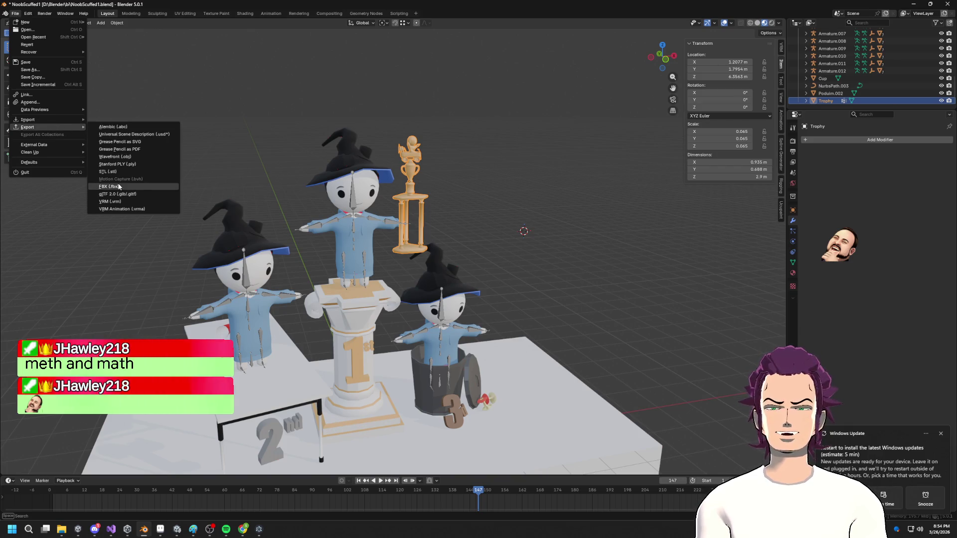
left_click(117, 187)
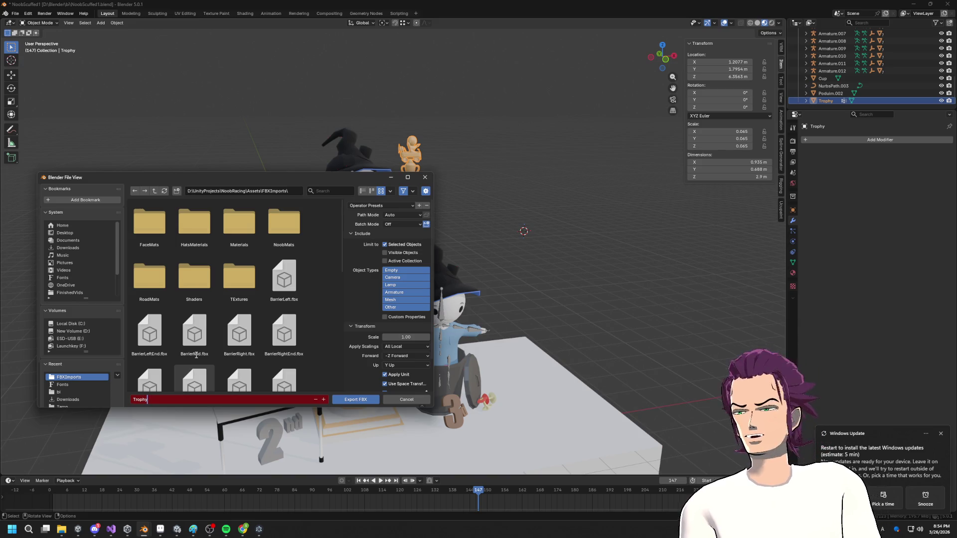
type("Trophy")
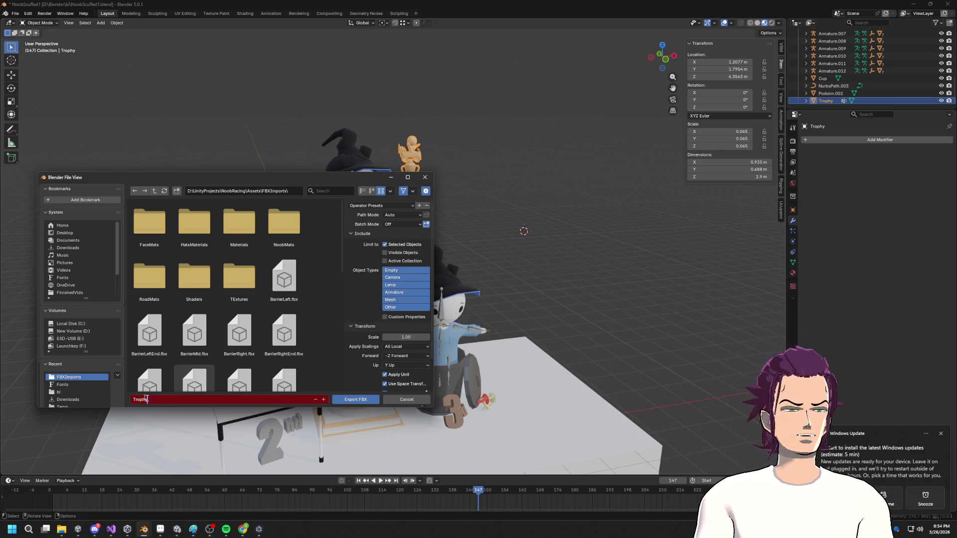
left_click(353, 399)
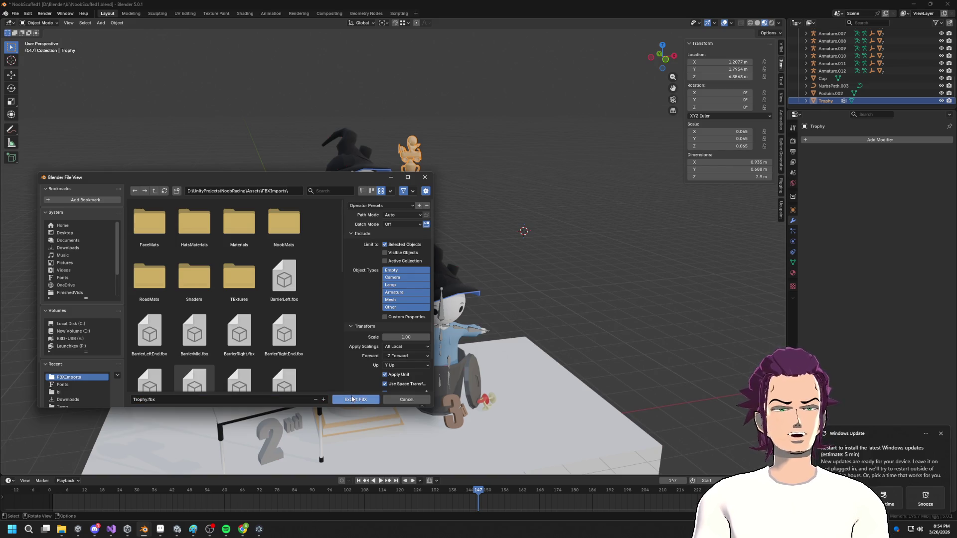
left_click(352, 399)
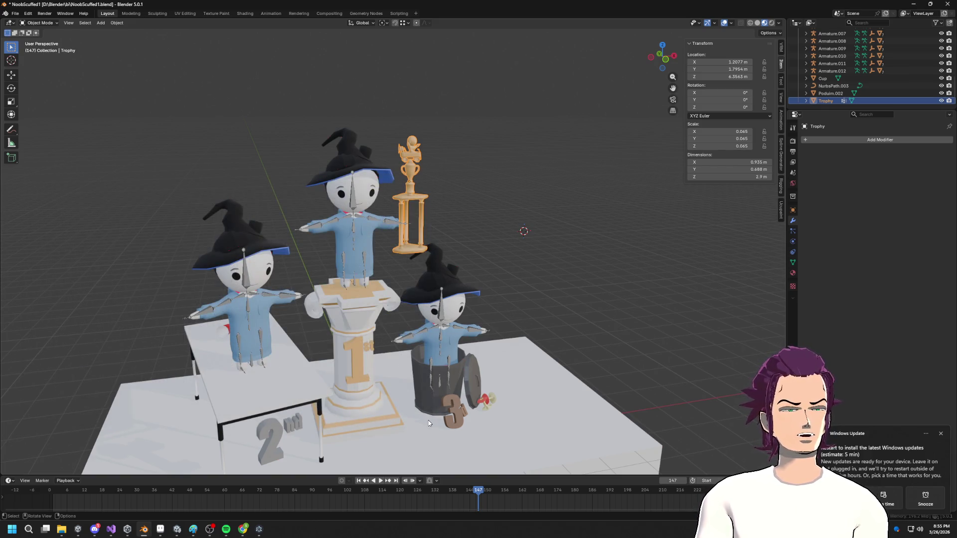
left_click(498, 405)
left_click(491, 403)
- Join the red cups into the Poduim.002 podium object using Join from F3 search
mouse_move(491, 403)
middle_mouse_down()
mouse_move(515, 380)
mouse_move(388, 338)
middle_mouse_up()
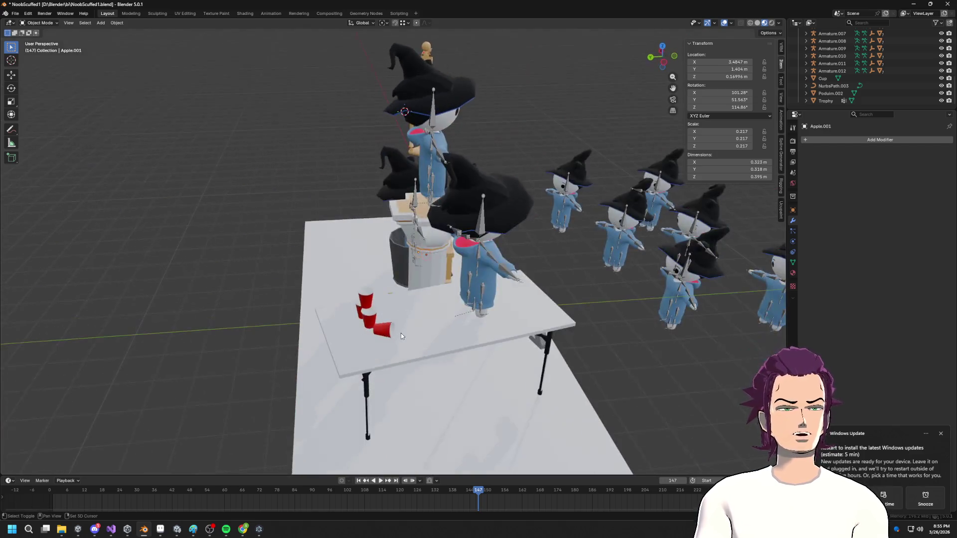
left_click(388, 337)
left_click(453, 394)
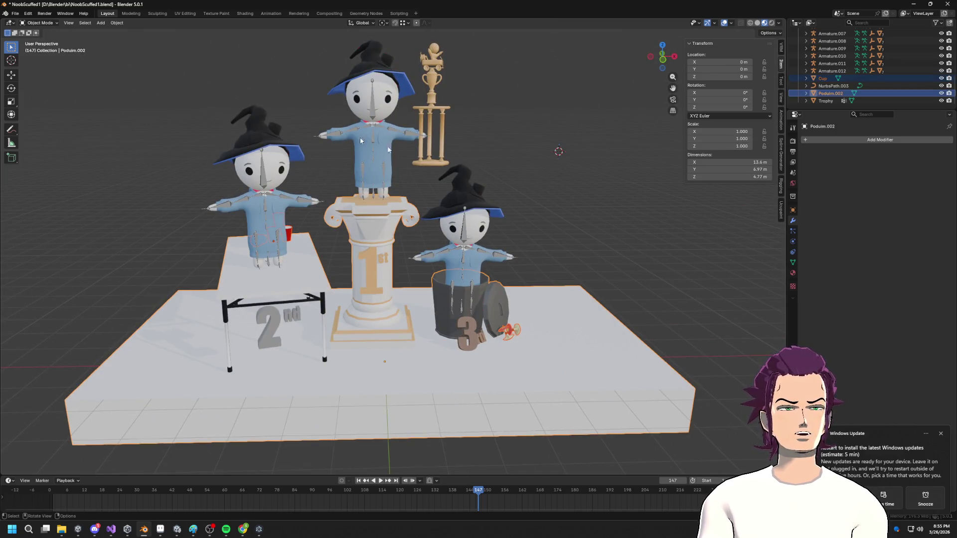
key("F3")
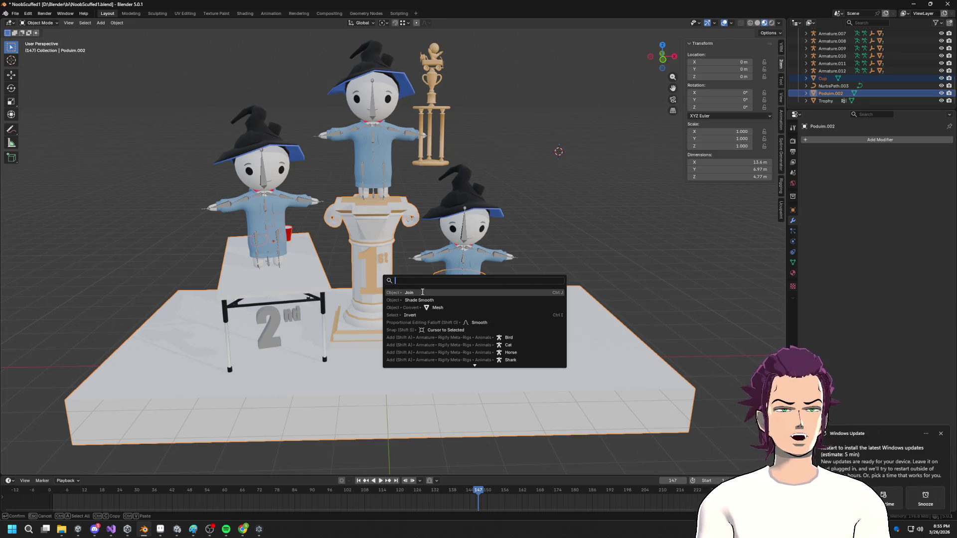
left_click(423, 293)
middle_click_drag(476, 319, 473, 295)
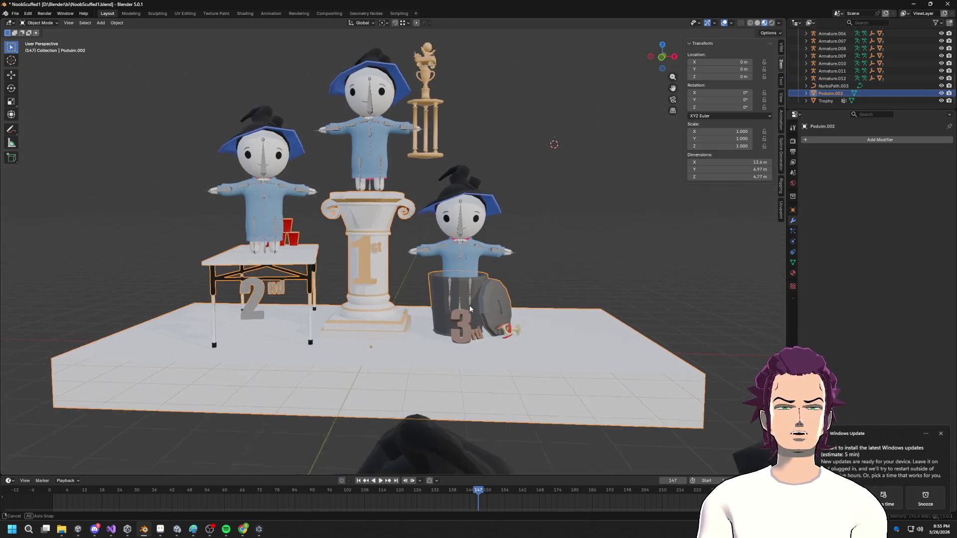
left_click(14, 14)
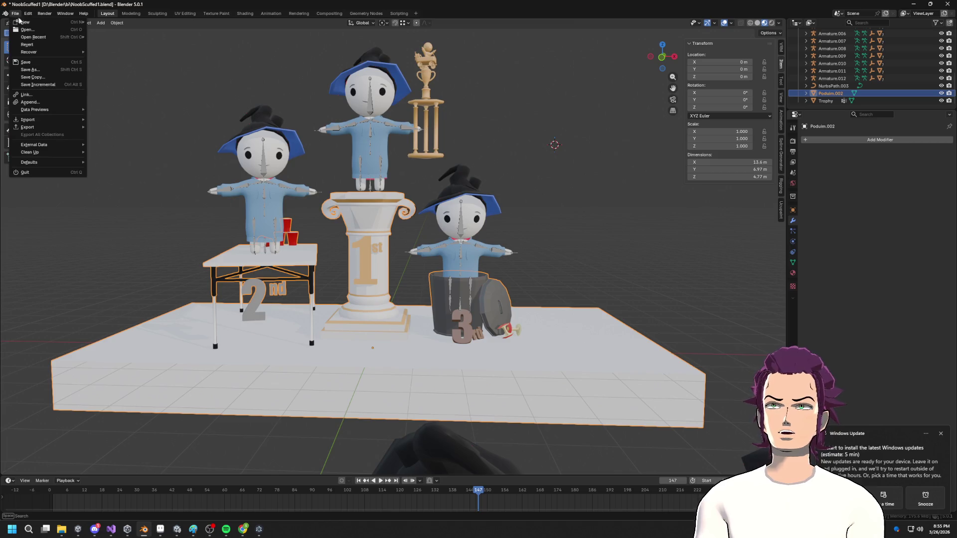
- Export the podium as FBX, overwriting Poduim.fbx in FBXImports, then go to Unity
mouse_move(42, 129)
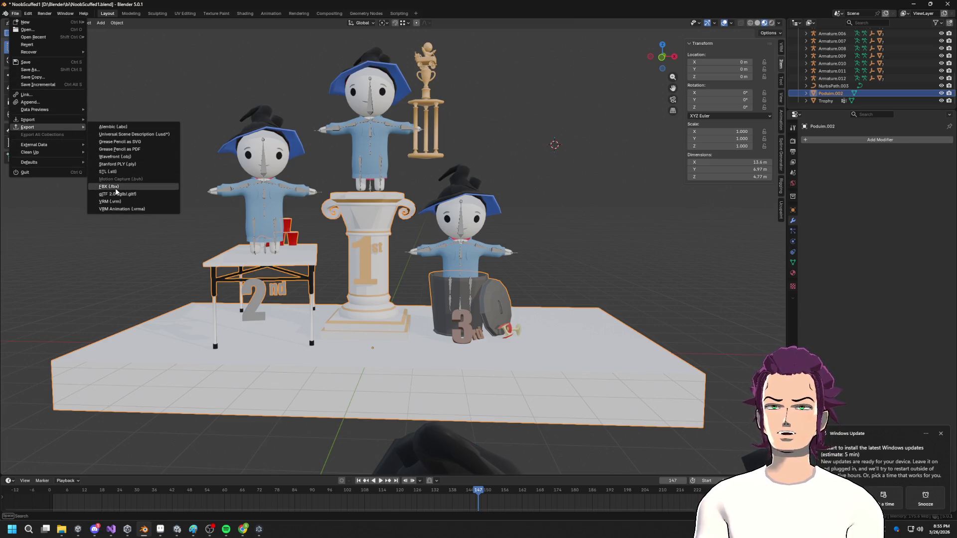
left_click(115, 187)
scroll(318, 330, "down", 10)
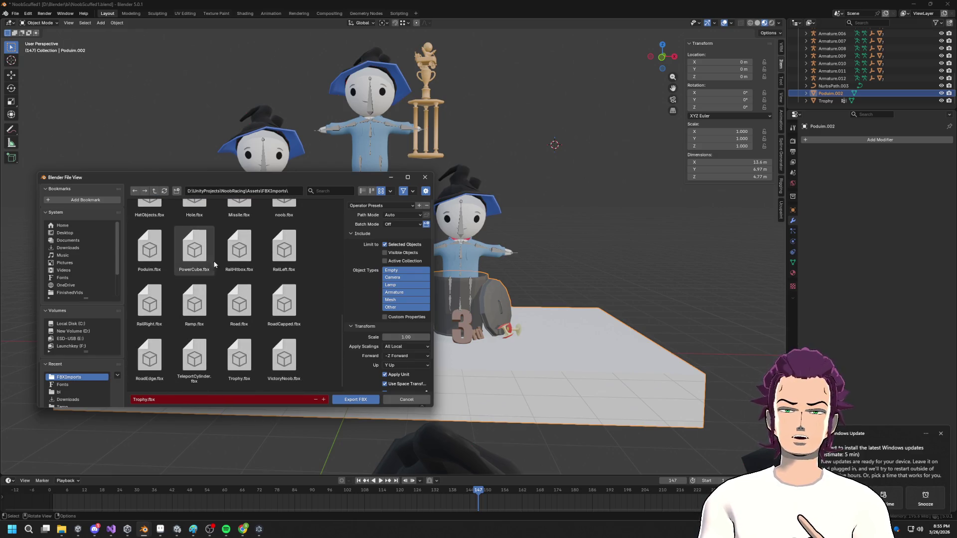
scroll(281, 305, "up", 1)
left_click(150, 281)
left_click(355, 400)
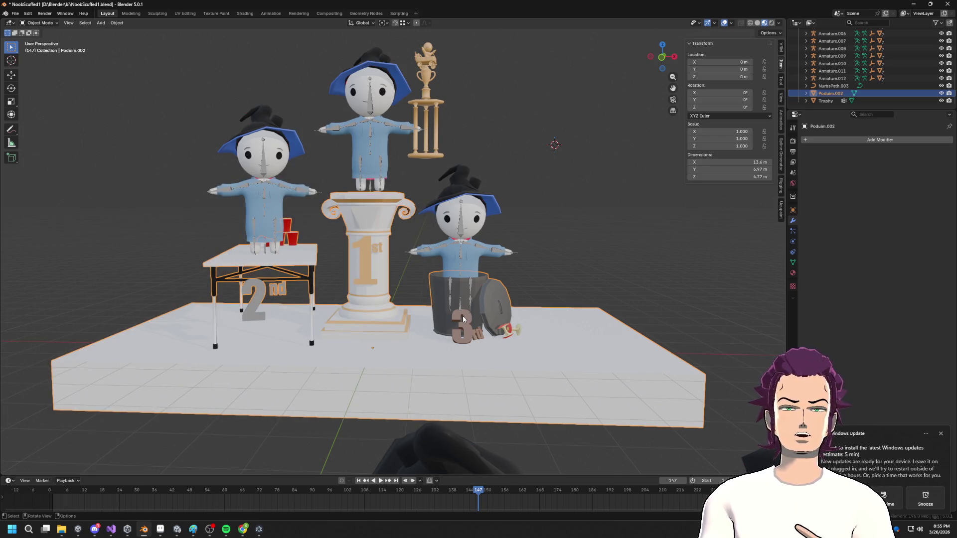
middle_click_drag(444, 300, 475, 313)
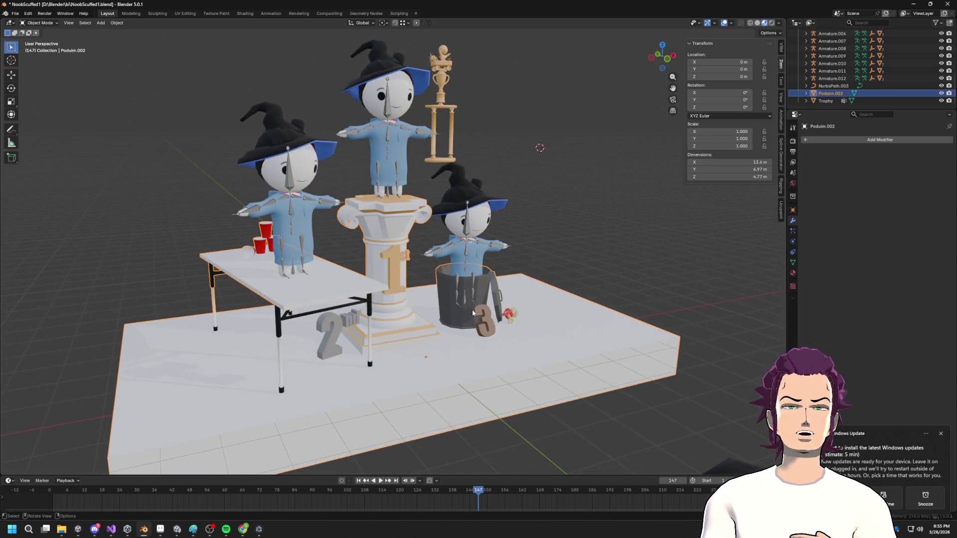
scroll(491, 291, "down", 5)
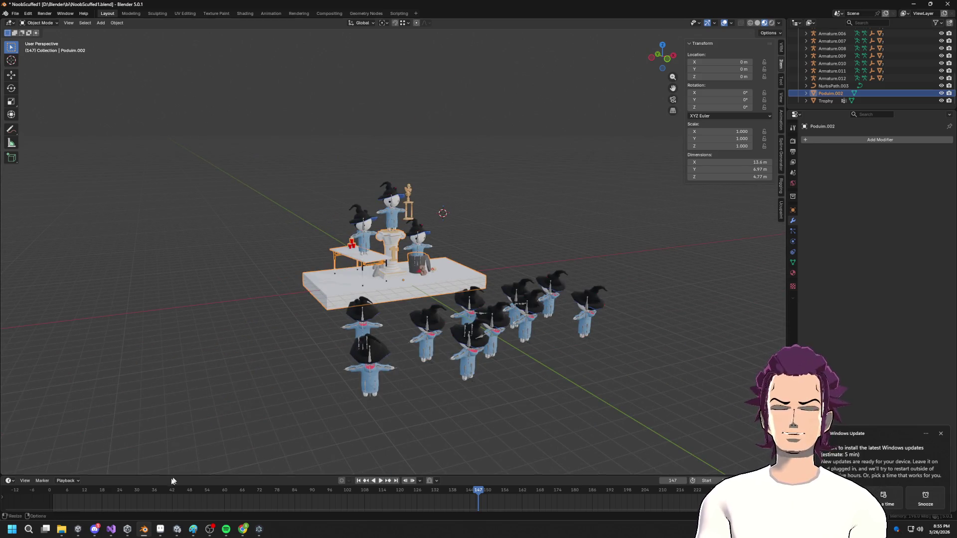
mouse_move(177, 530)
left_click(259, 479)
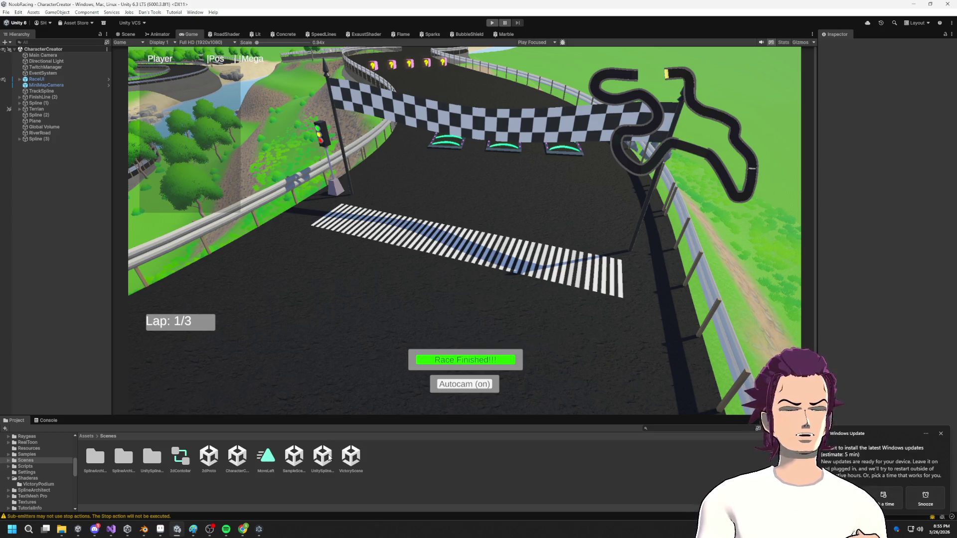
- Open the VictoryScene scene from Unity's Project assets
left_click(322, 456)
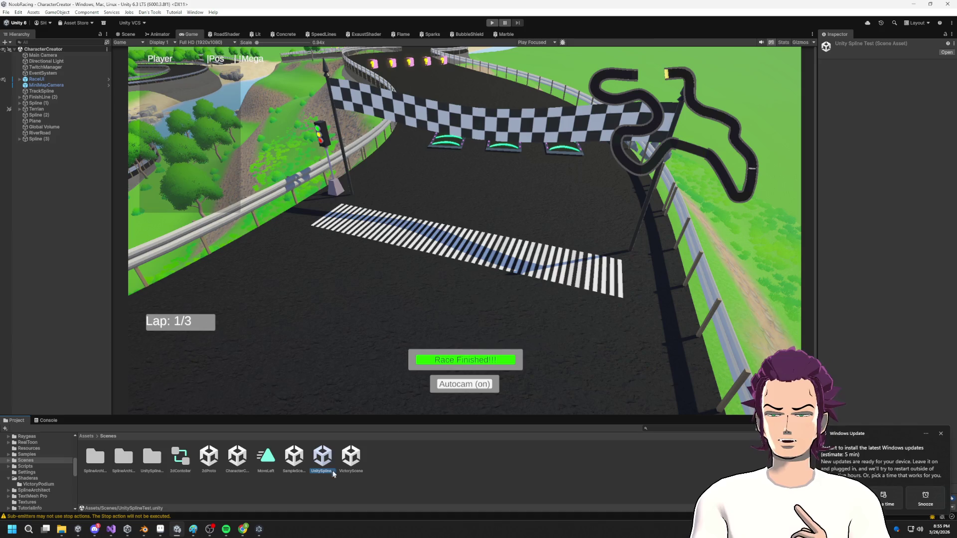
left_click(361, 462)
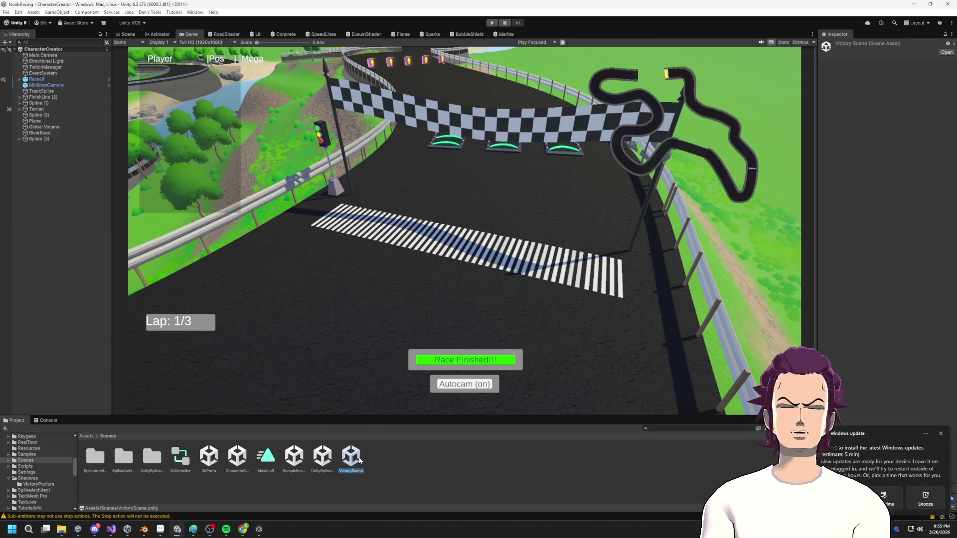
double_click(360, 461)
scroll(503, 305, "up", 3)
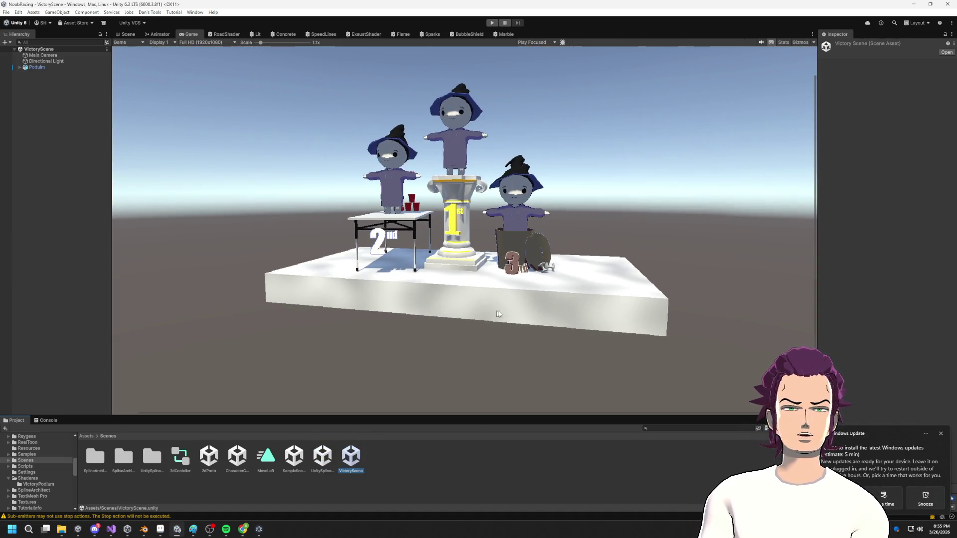
scroll(543, 288, "down", 3)
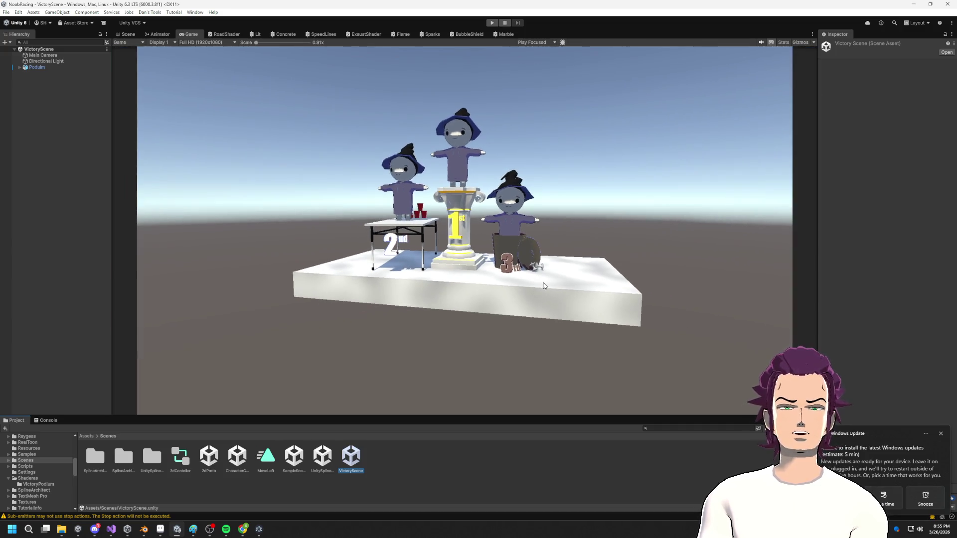
scroll(539, 270, "up", 3)
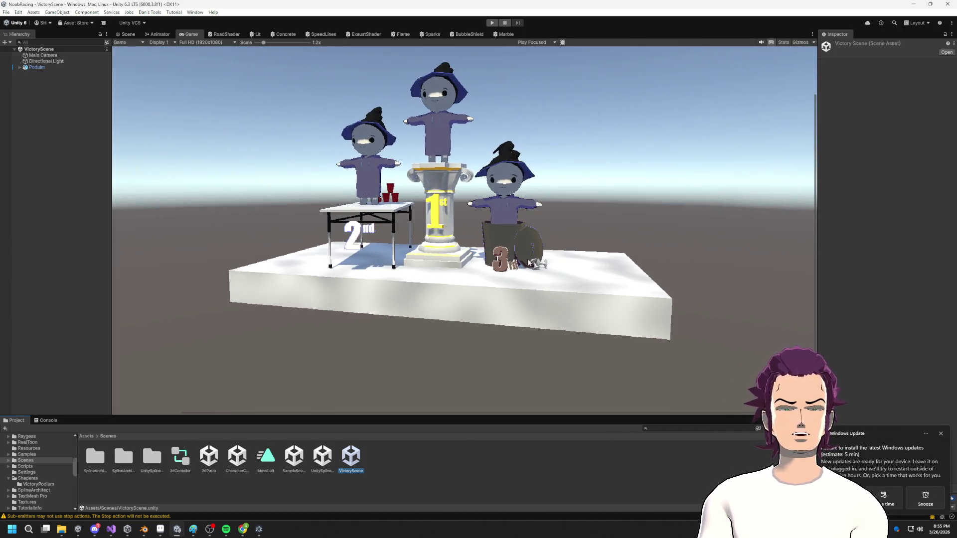
scroll(557, 270, "up", 1)
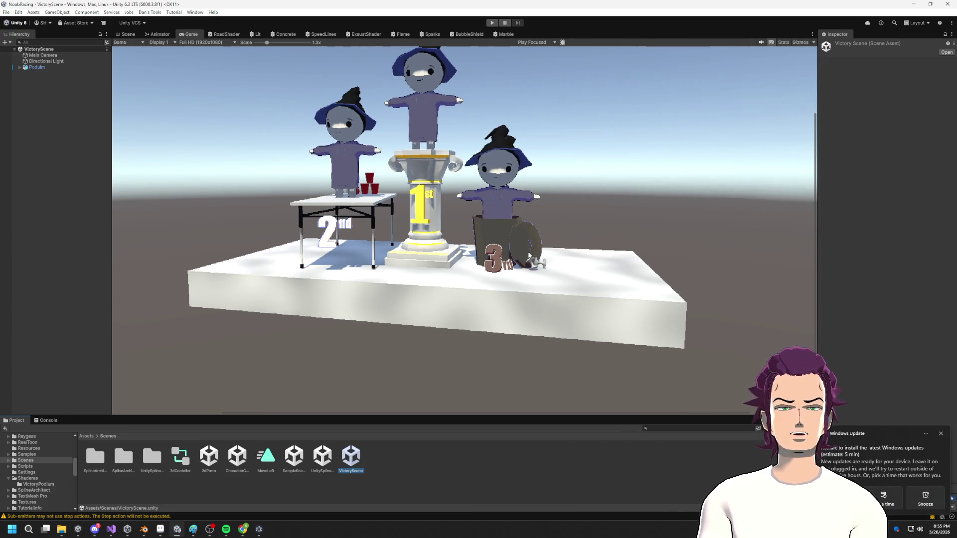
scroll(530, 256, "down", 2)
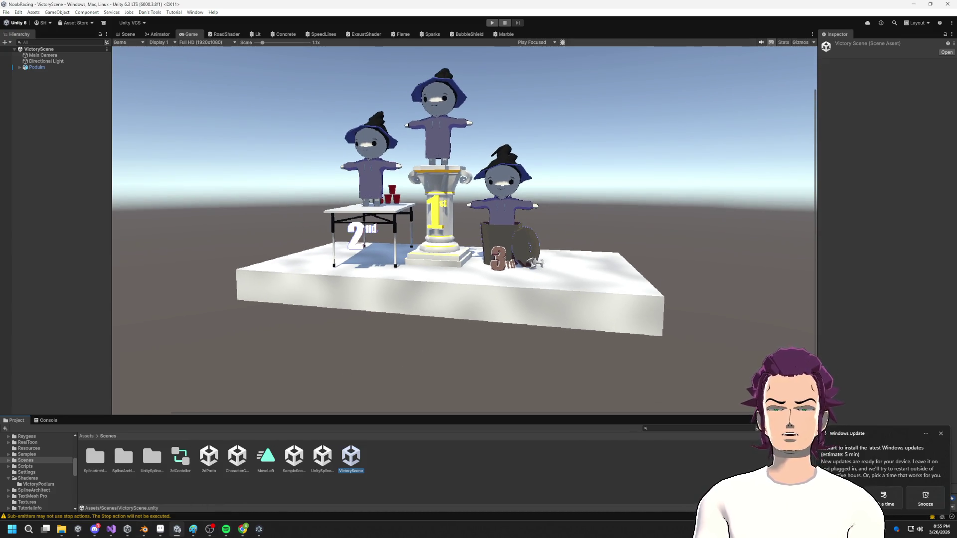
- Compare with Blender, then frame and orbit the Podium in Unity's Scene view
key("alt+Tab")
scroll(404, 283, "up", 4)
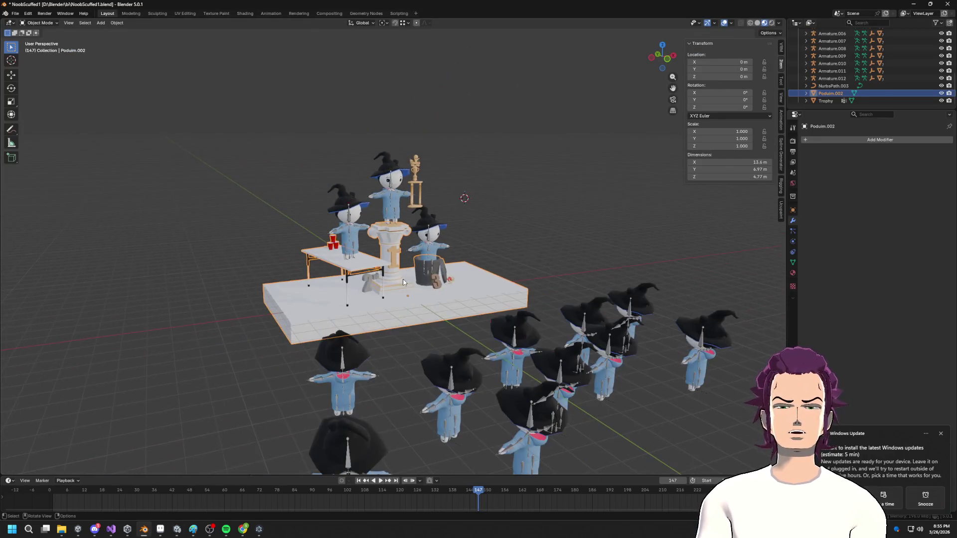
key("alt+Tab")
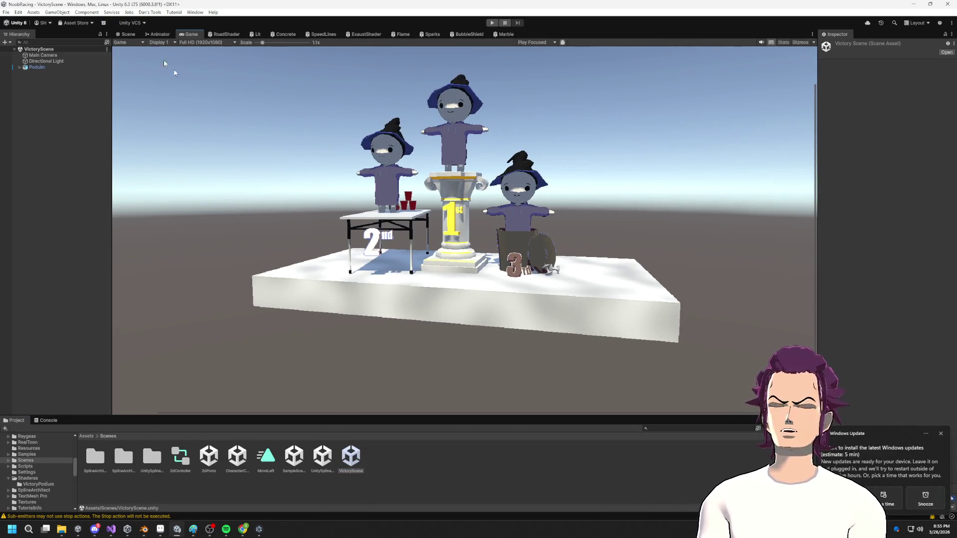
left_click(125, 34)
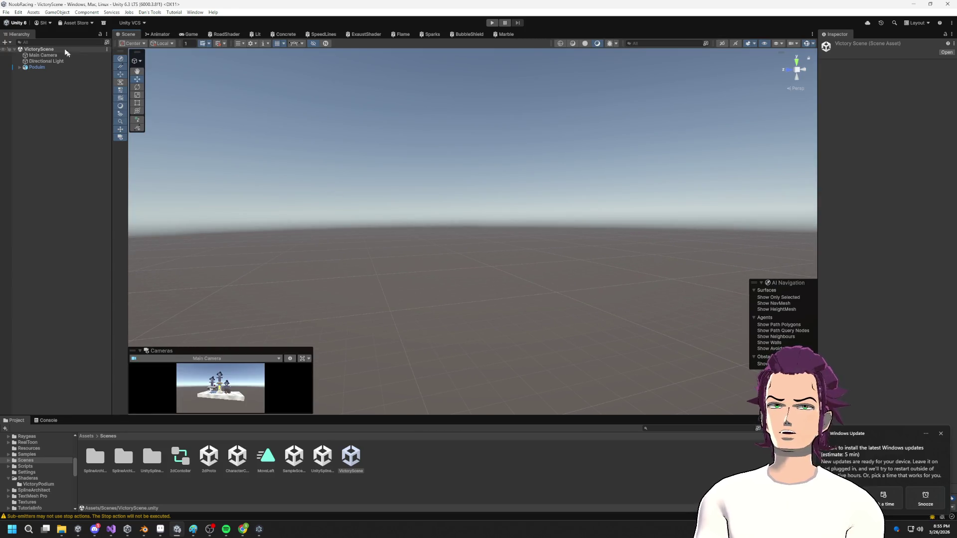
double_click(37, 67)
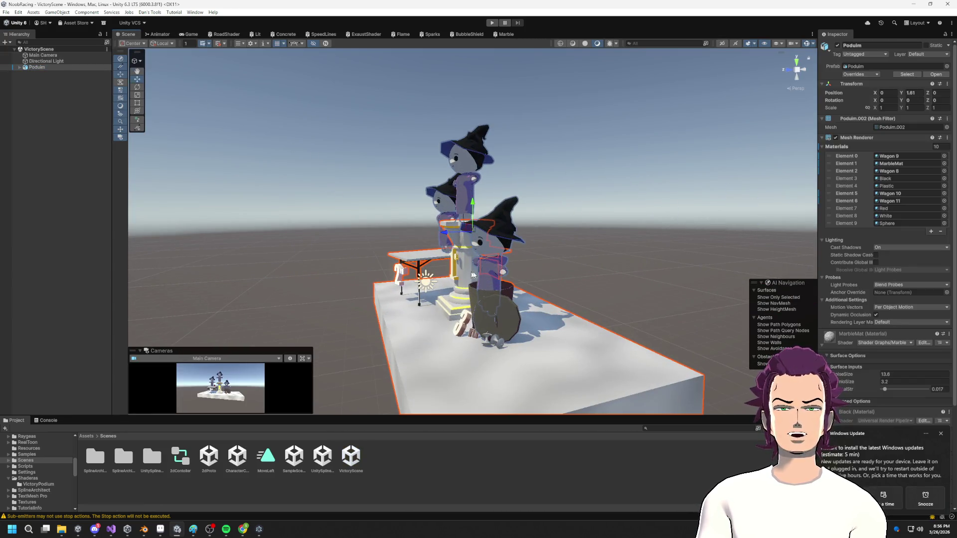
left_click_drag(469, 273, 388, 329, "alt")
key("alt+Tab")
scroll(283, 239, "up", 5)
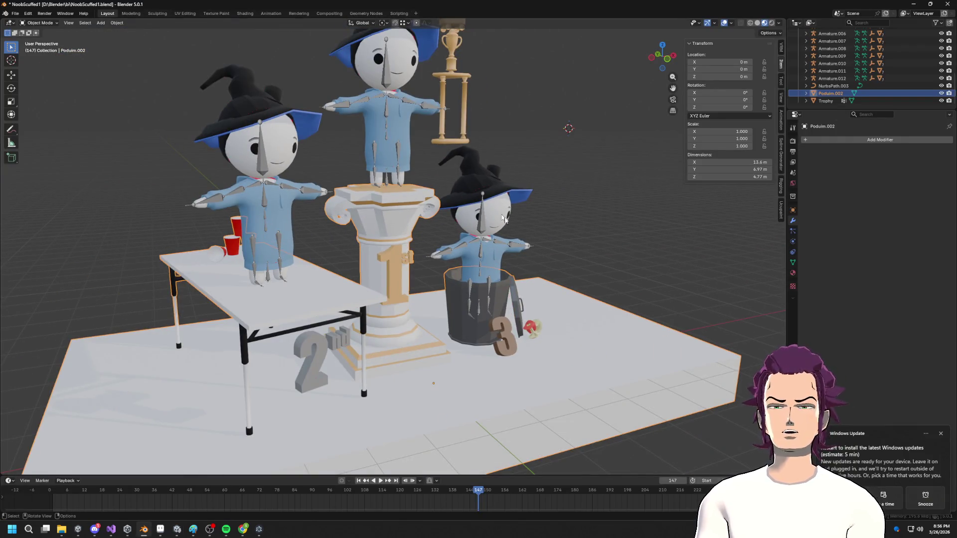
- In Texture Paint, save the painted apple texture as AppleTexture.png
middle_click_drag(476, 198, 478, 175)
key("Tab")
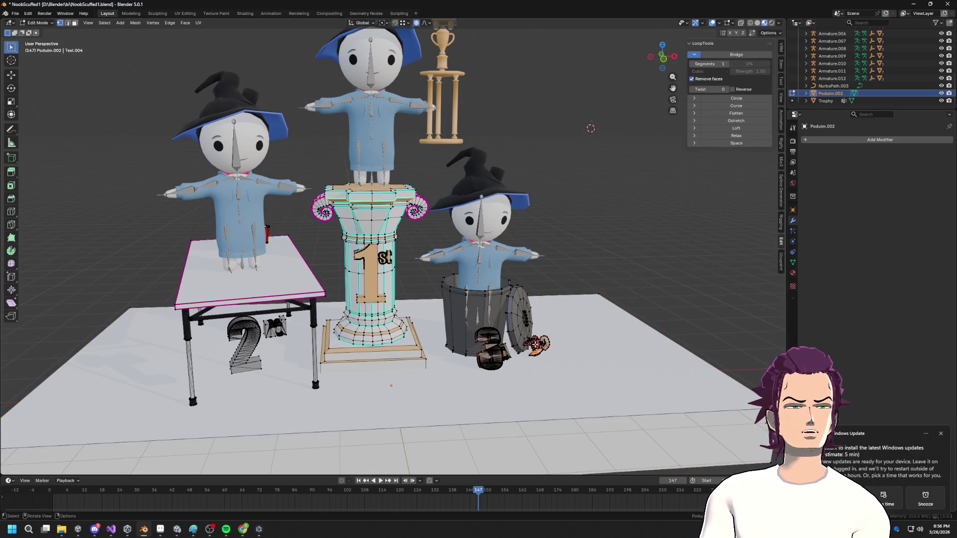
key("Tab")
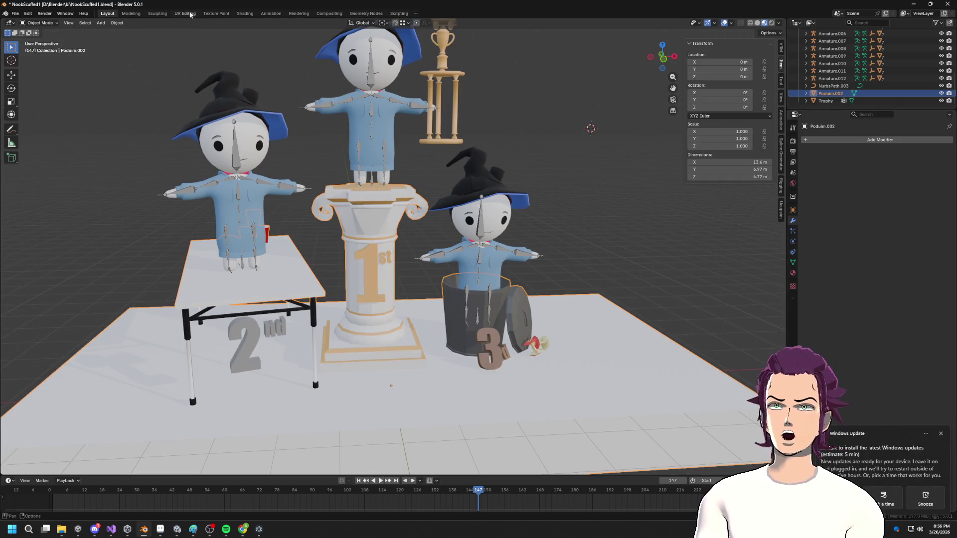
left_click(217, 13)
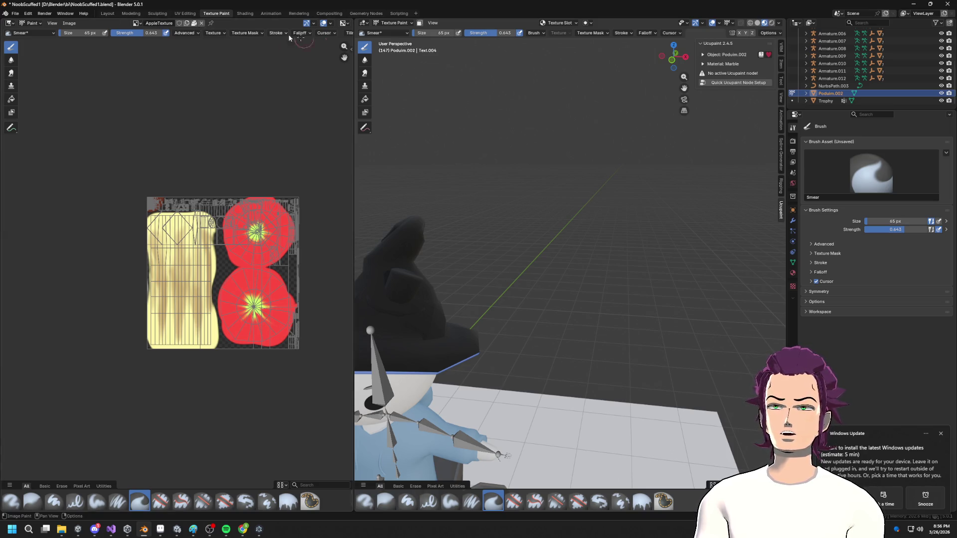
left_click(68, 23)
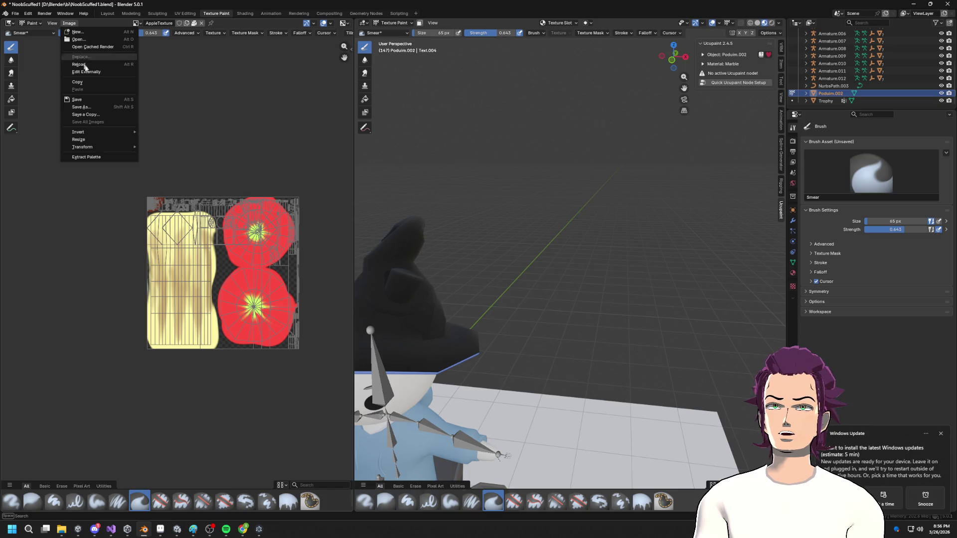
left_click(96, 102)
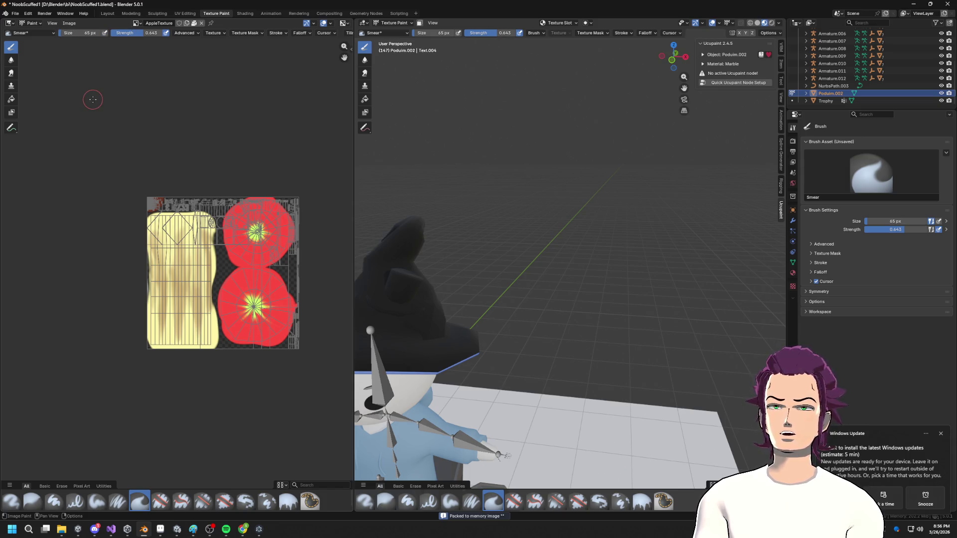
left_click(69, 23)
left_click(100, 107)
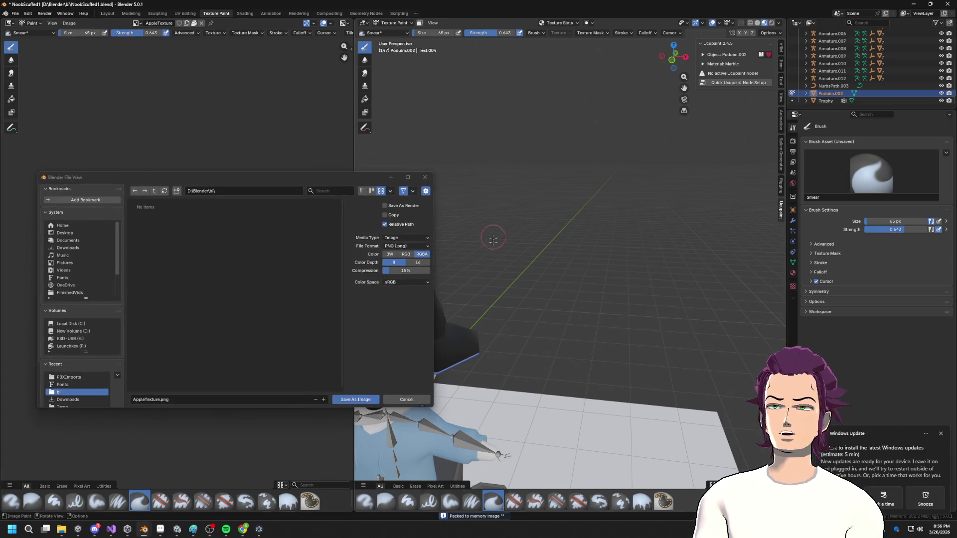
left_click(373, 399)
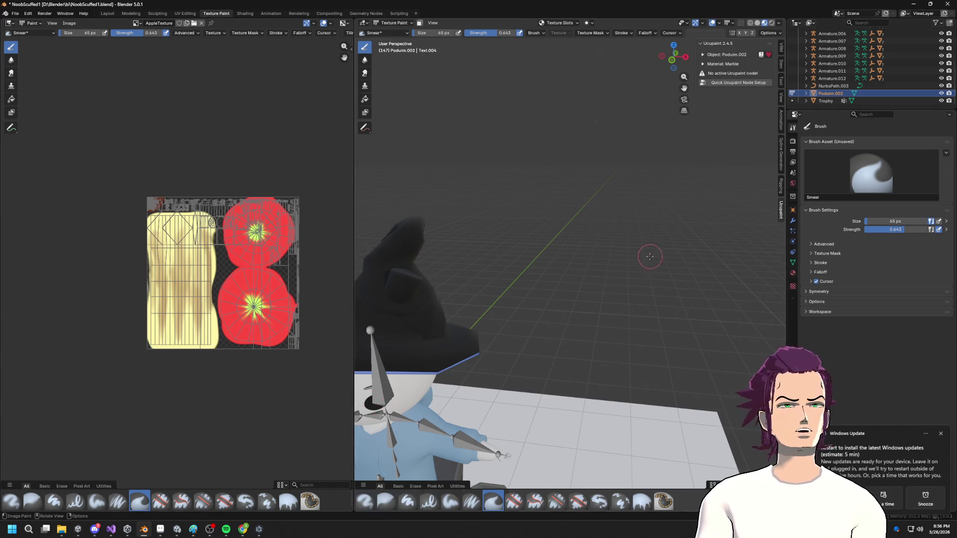
- Return to Layout and open the FBX export targeting Poduim.fbx in FBXImports
scroll(634, 267, "down", 5)
scroll(615, 262, "up", 2)
middle_click_drag(628, 274, 426, 230)
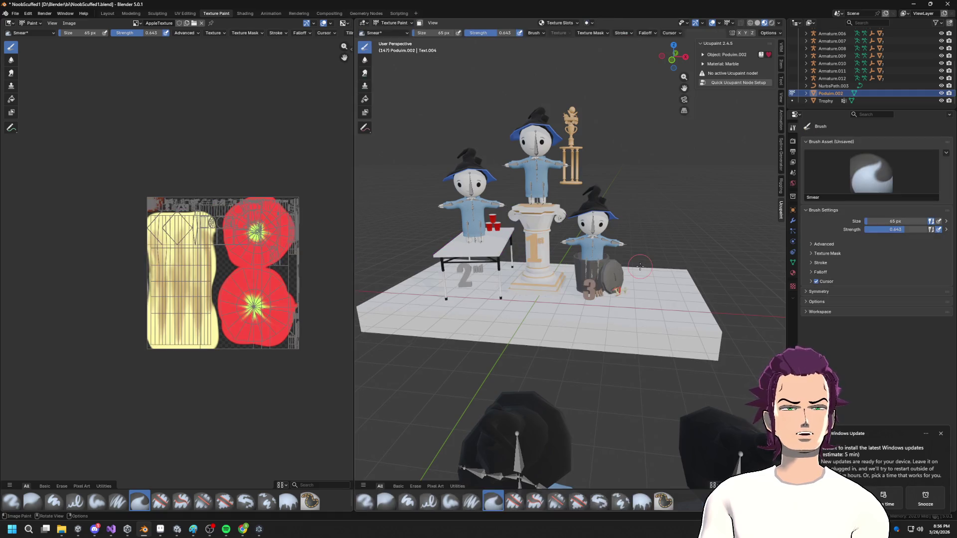
scroll(642, 271, "down", 3)
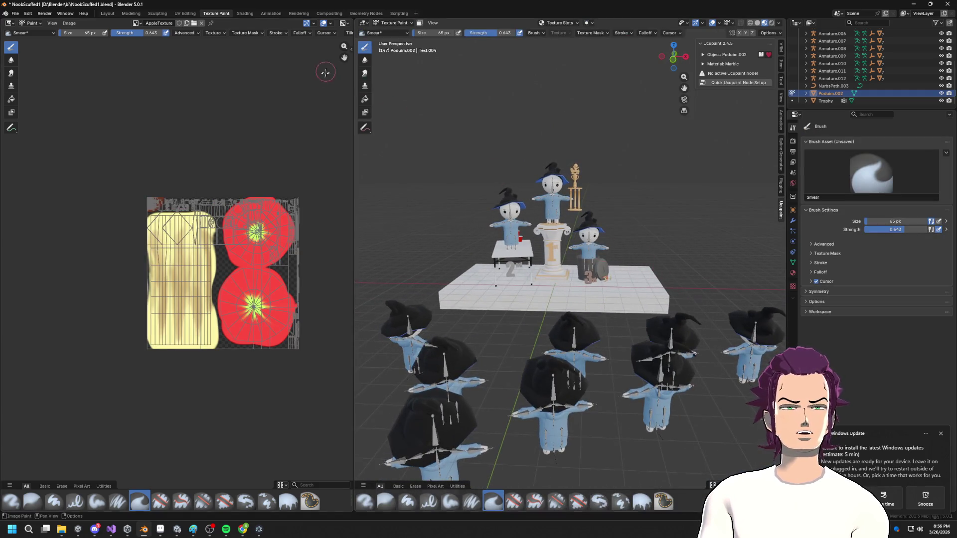
key("Tab")
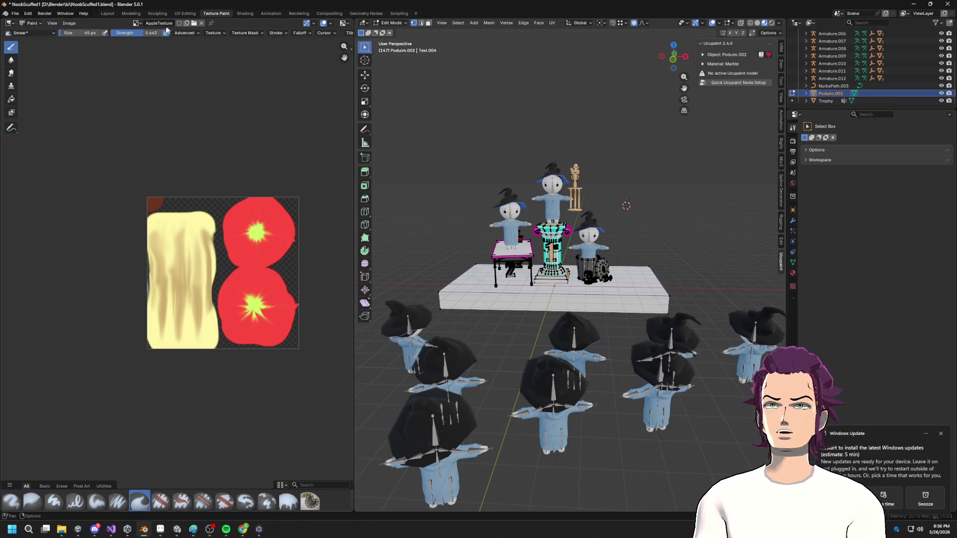
left_click(107, 15)
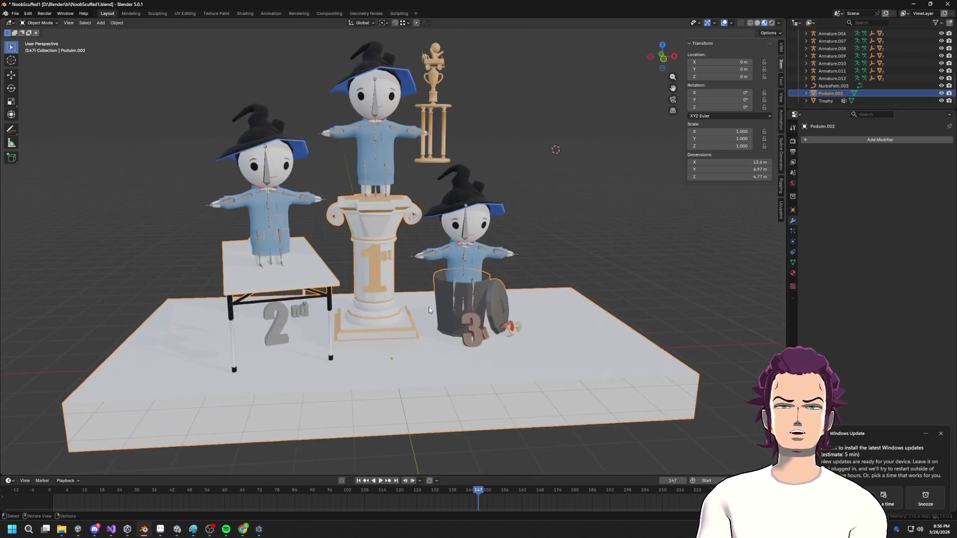
left_click(15, 13)
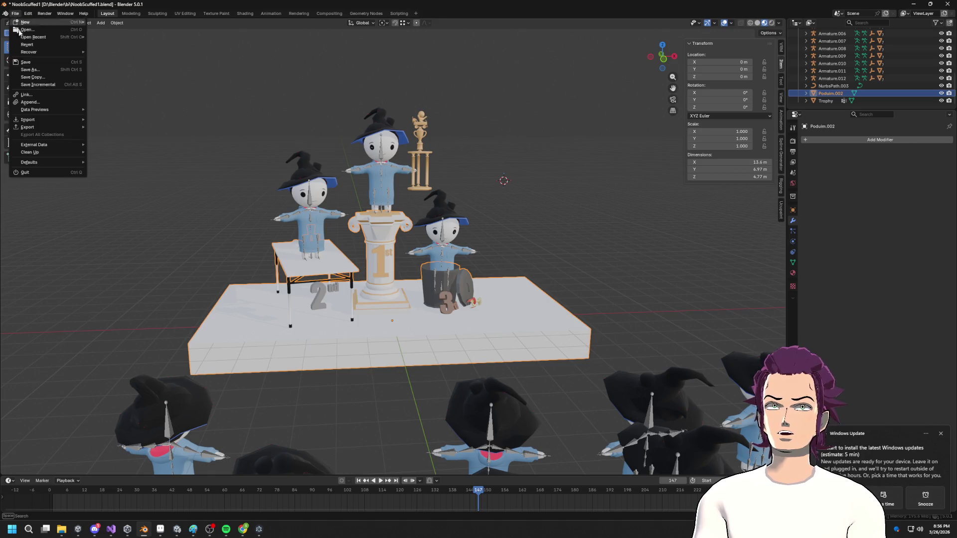
mouse_move(34, 127)
left_click(110, 187)
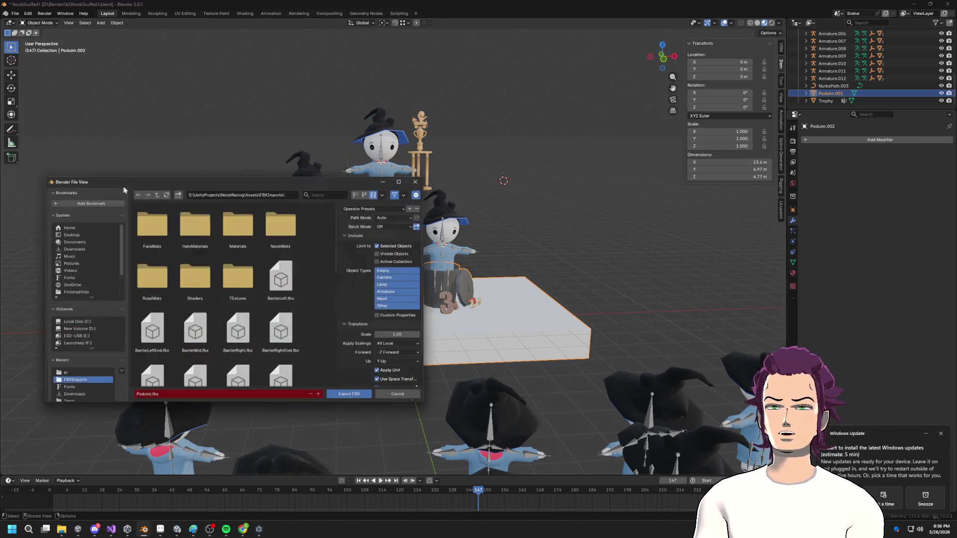
- Export Podium.fbx and inspect the updated podium, witches and red cups in Unity's Scene view
left_click(349, 400)
key("alt+Tab")
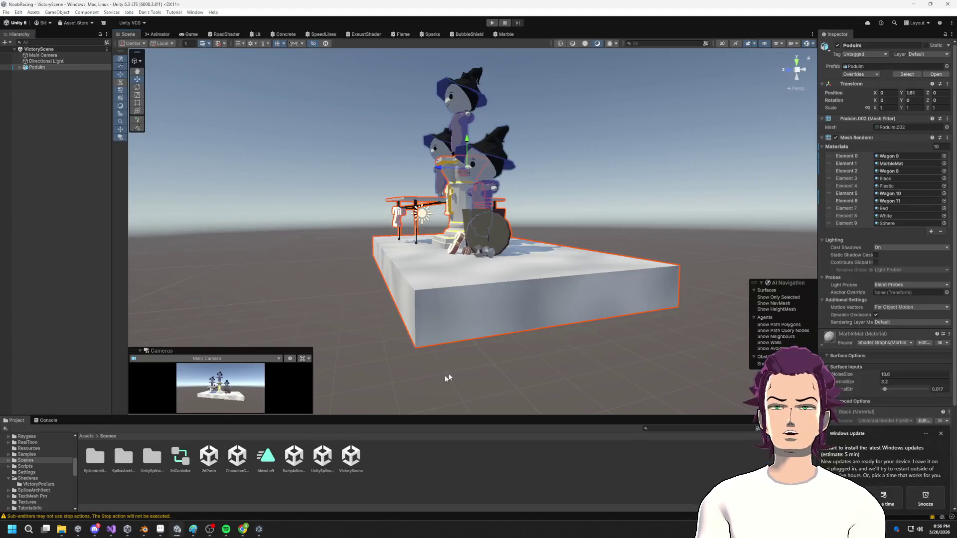
left_click_drag(523, 324, 572, 314, "alt")
scroll(573, 314, "up", 5)
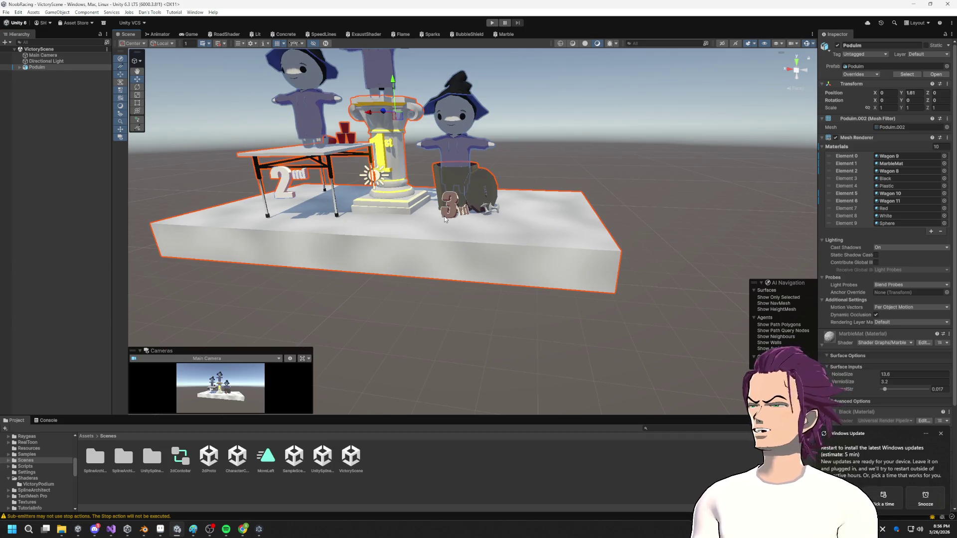
scroll(506, 271, "down", 2)
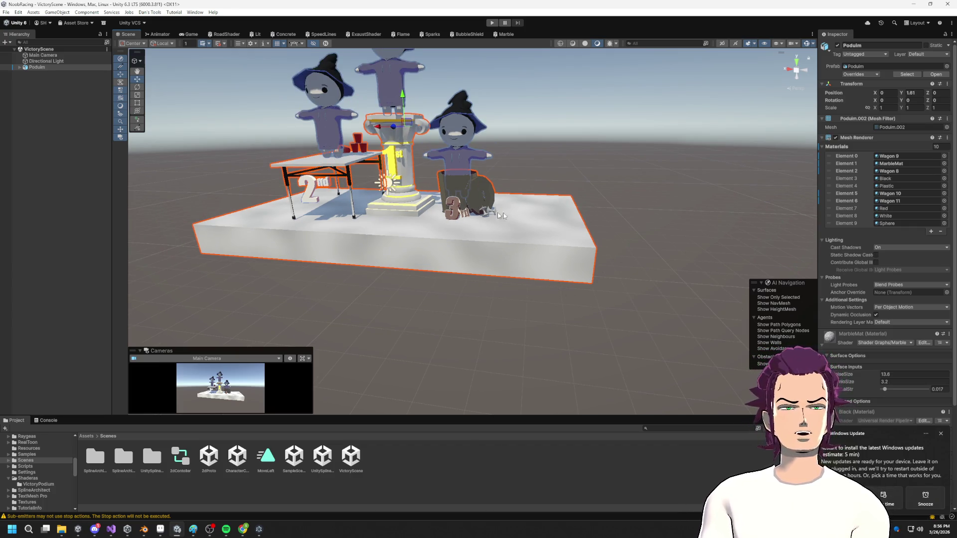
scroll(569, 206, "up", 5)
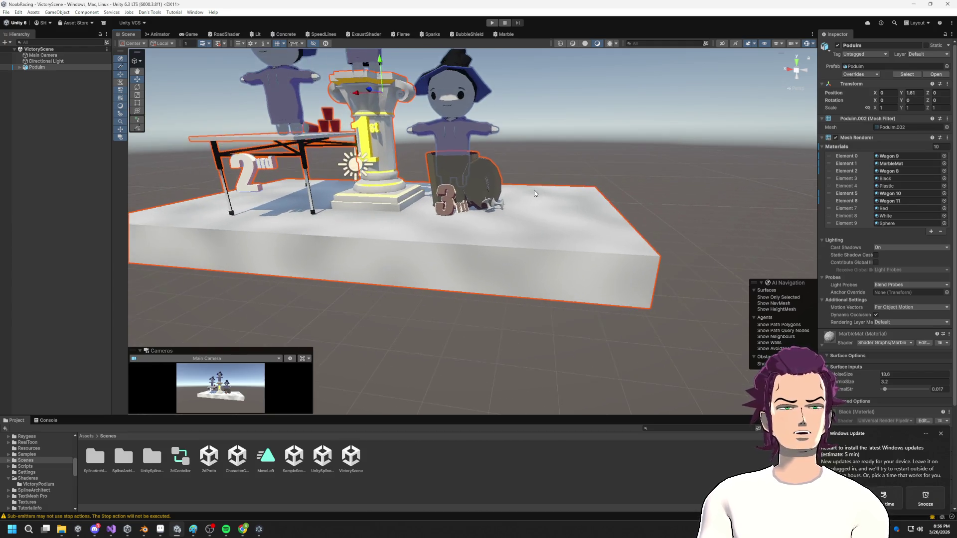
mouse_move(535, 193)
left_mouse_down("alt")
mouse_move(538, 230)
mouse_move(539, 189)
left_mouse_up("alt")
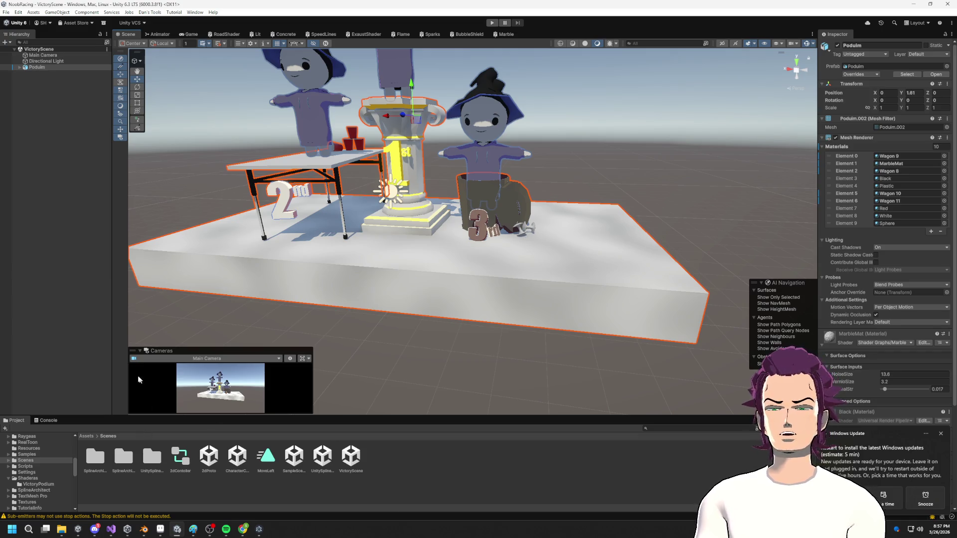
scroll(43, 464, "up", 3)
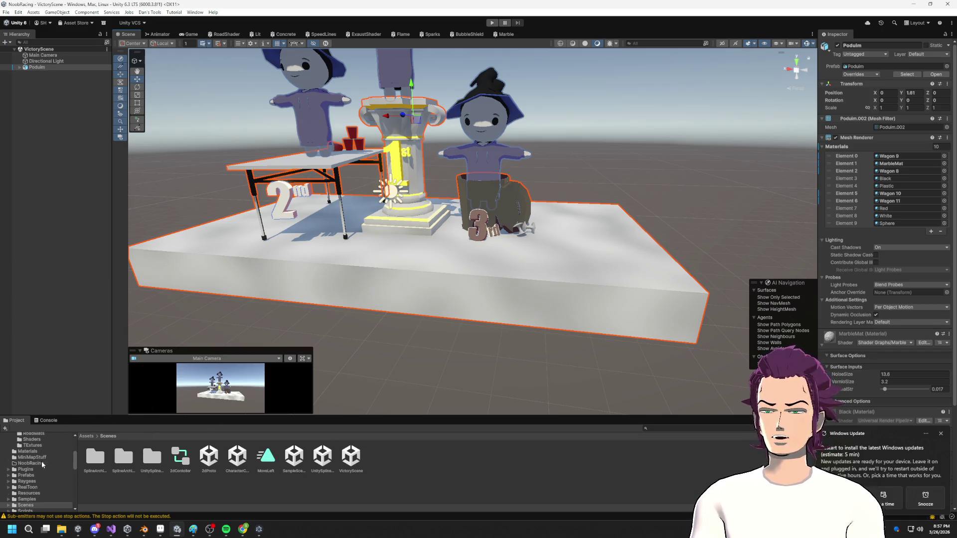
- Browse the FBXImports folder and its Podium sub-assets in Unity's enlarged Project panel
left_click(31, 445)
scroll(51, 473, "up", 5)
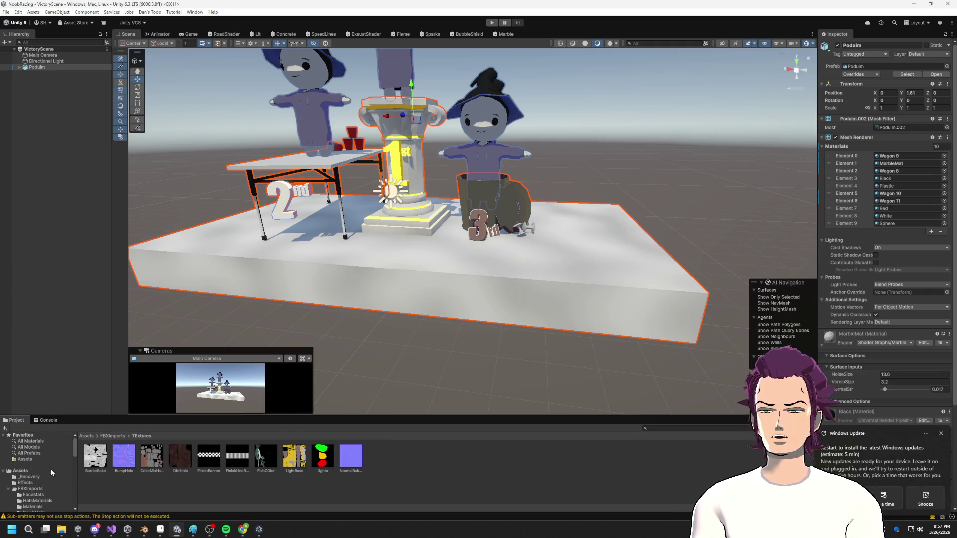
left_click(31, 489)
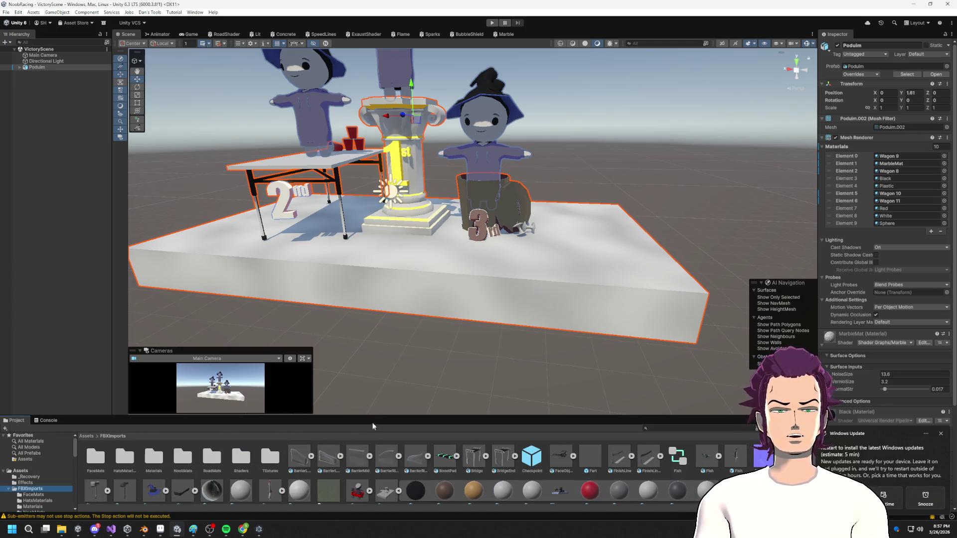
left_click_drag(375, 415, 406, 278)
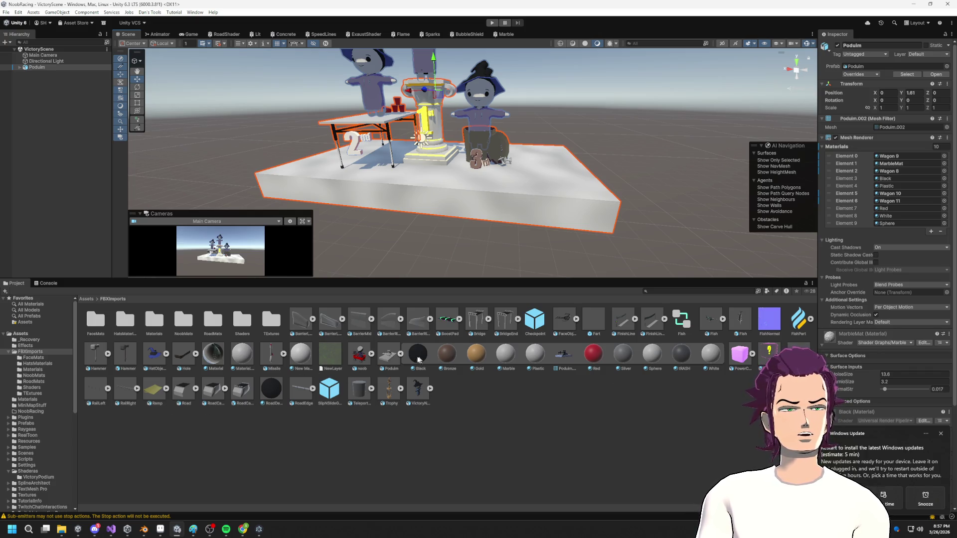
left_click(400, 354)
left_click(401, 354)
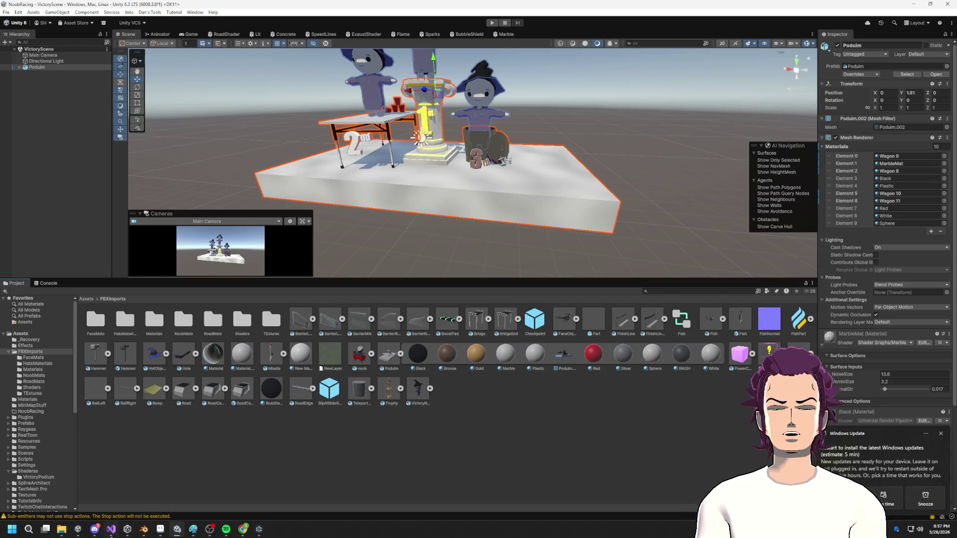
- Switch to the Blender podium project in the UV Editing workspace
mouse_move(145, 531)
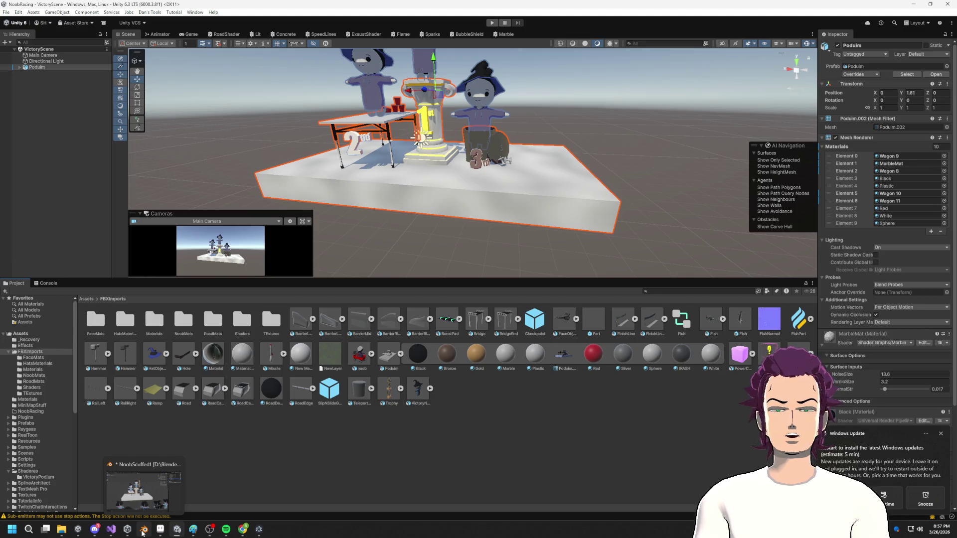
left_click(143, 532)
left_click(192, 13)
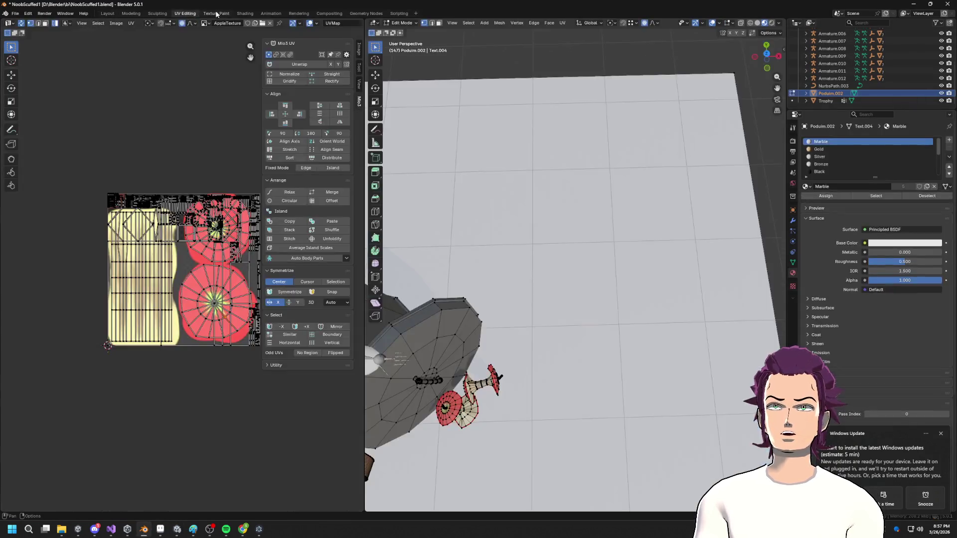
- From Texture Paint, save a copy of the apple image as AppleTexture.png in the TExtures folder
left_click(217, 13)
left_click(69, 24)
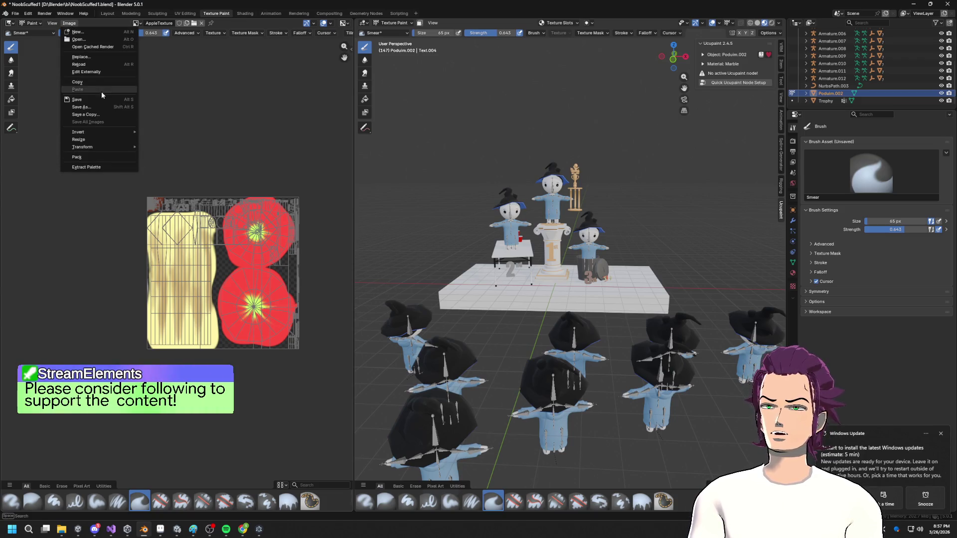
left_click(69, 23)
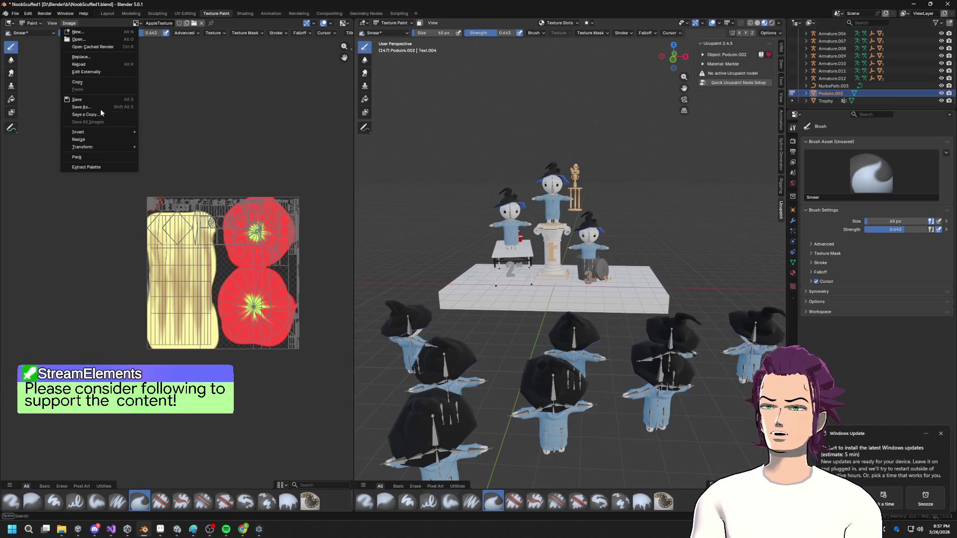
left_click(102, 114)
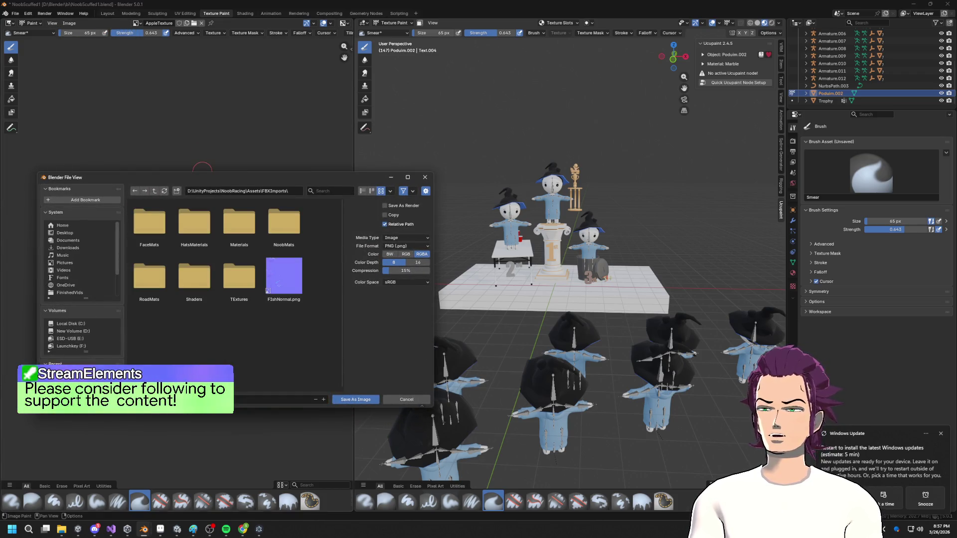
left_click(239, 276)
left_click(212, 399)
left_click(355, 402)
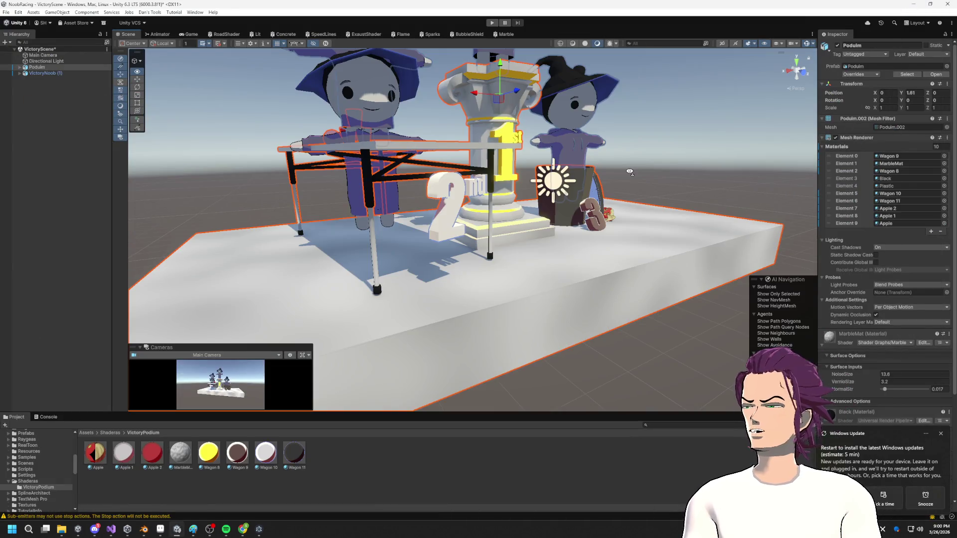
mouse_move(629, 171)
right_mouse_down()
mouse_move(609, 156)
mouse_move(560, 153)
mouse_move(513, 188)
mouse_move(511, 204)
mouse_move(515, 199)
right_mouse_up()
key("f")
mouse_move(516, 198)
left_mouse_down("alt")
mouse_move(404, 147)
mouse_move(551, 198)
left_mouse_up("alt")
scroll(550, 198, "up", 2)
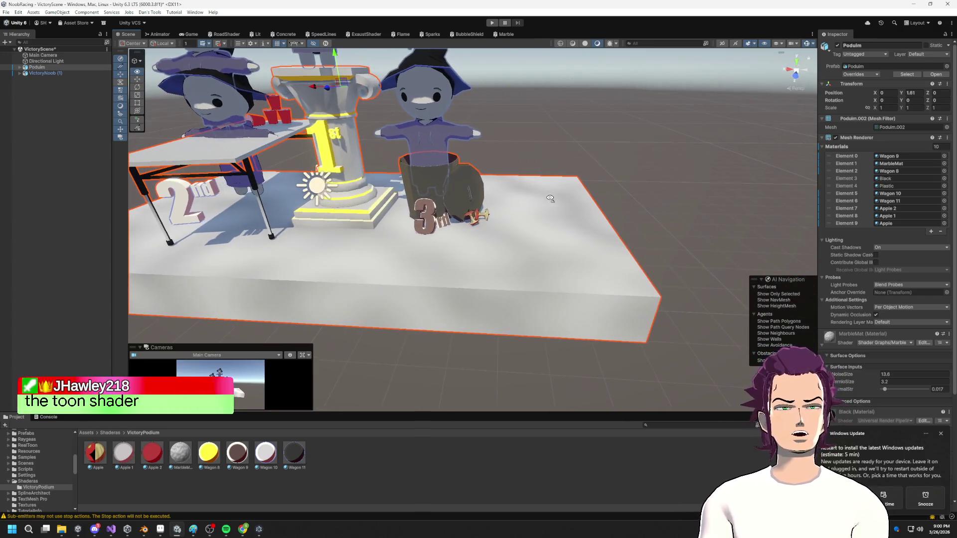
left_click(564, 139)
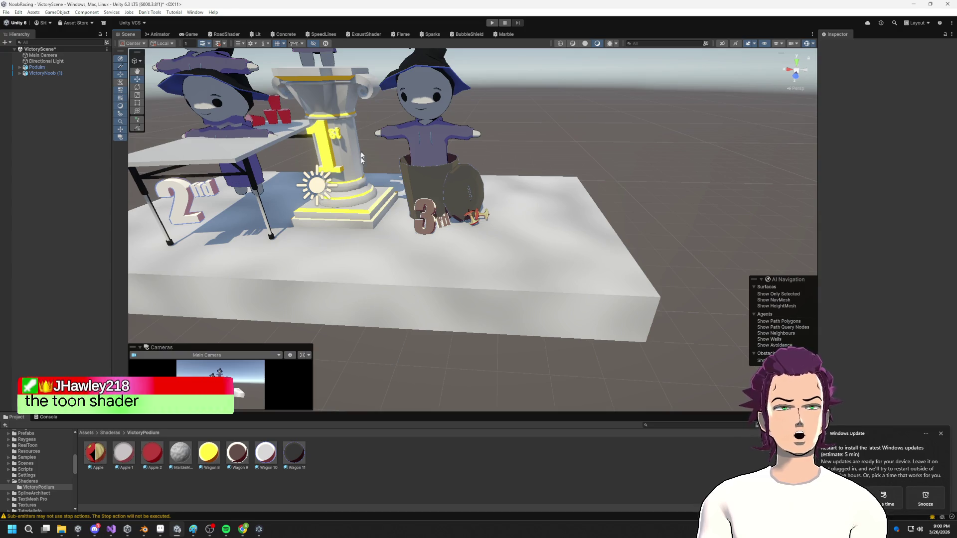
left_click_drag(335, 240, 326, 239, "alt")
mouse_move(434, 191)
right_mouse_down()
mouse_move(507, 200)
mouse_move(615, 292)
mouse_move(514, 218)
mouse_move(549, 197)
mouse_move(527, 199)
mouse_move(503, 251)
right_mouse_up()
left_click(488, 274)
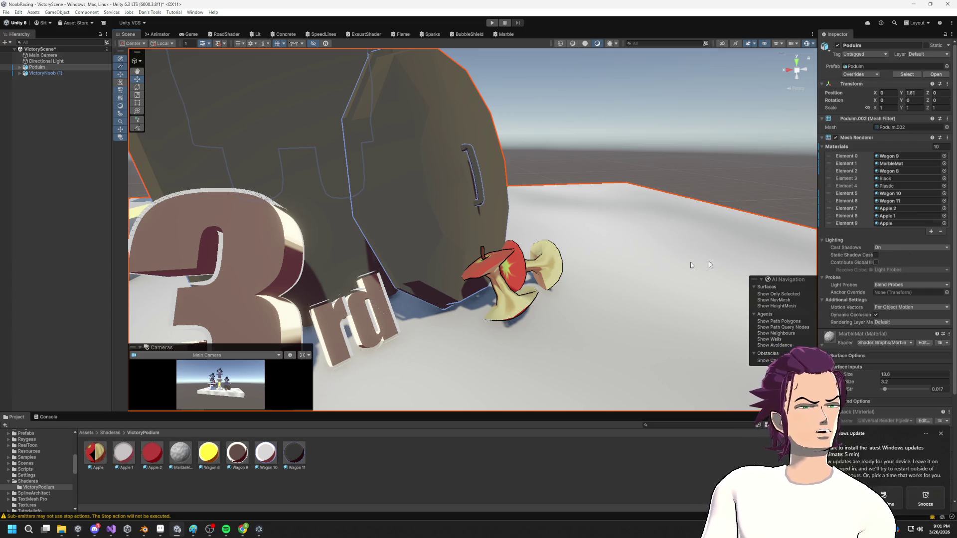
scroll(528, 276, "down", 5)
scroll(527, 274, "up", 3)
left_click(549, 160)
scroll(548, 162, "down", 3)
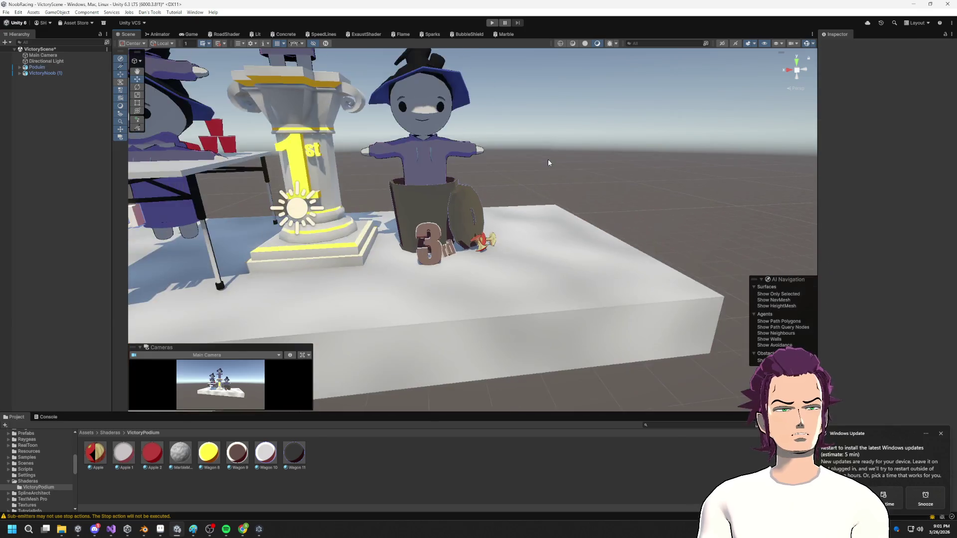
scroll(549, 161, "up", 5)
scroll(548, 161, "down", 5)
mouse_move(549, 161)
right_mouse_down()
mouse_move(622, 178)
mouse_move(365, 201)
mouse_move(503, 195)
mouse_move(557, 147)
mouse_move(555, 162)
right_mouse_up()
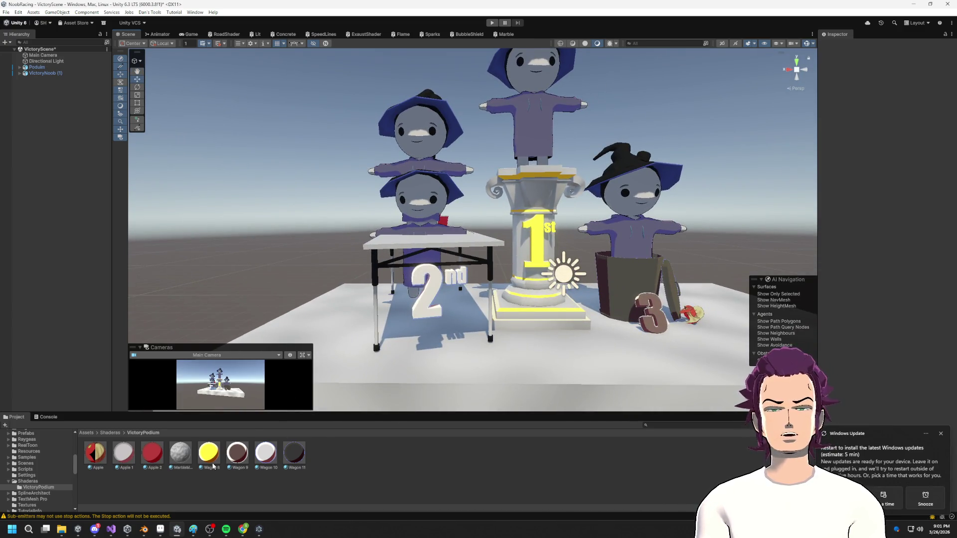
- Duplicate Apple 1 as Apple 3, raise its highlight power to about 1.1, and apply it to the table top
left_click(123, 453)
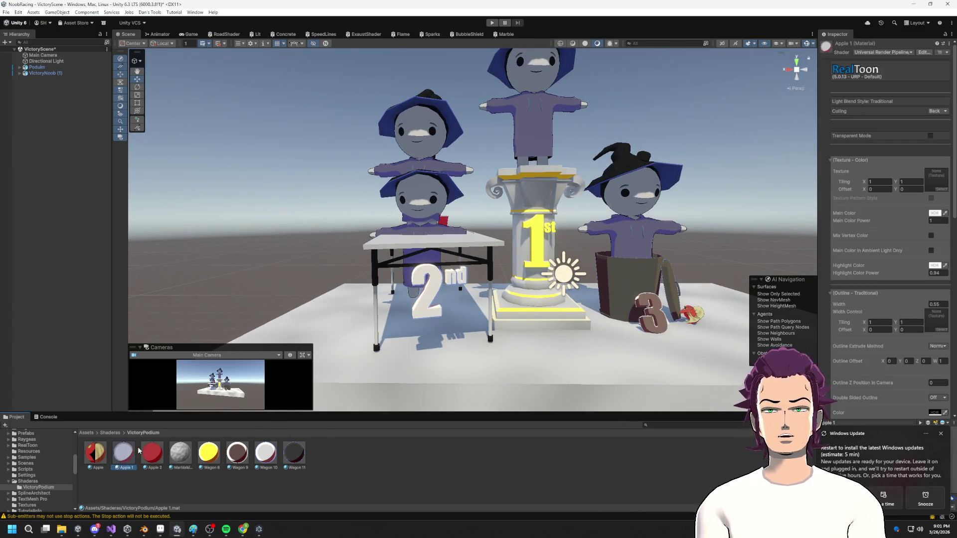
key("ctrl+d")
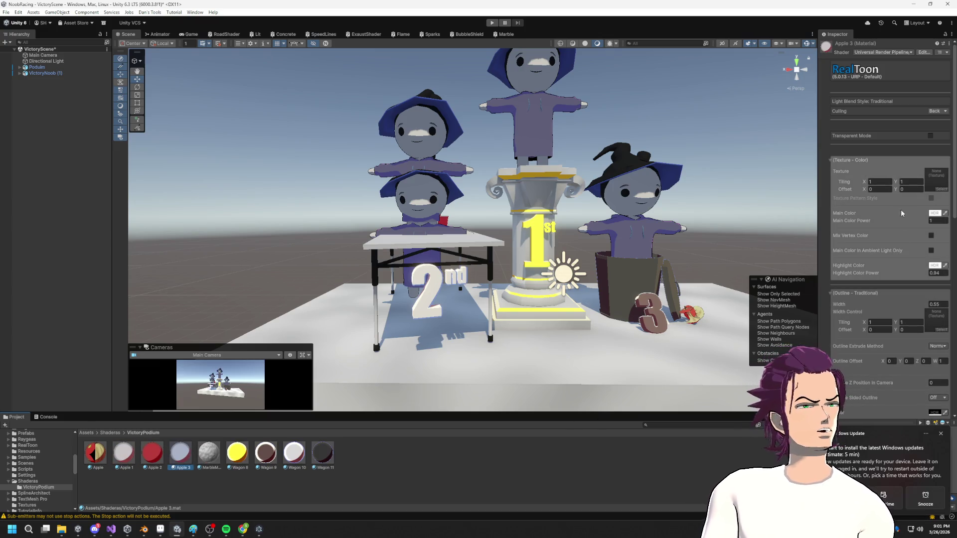
left_click_drag(928, 274, 934, 276)
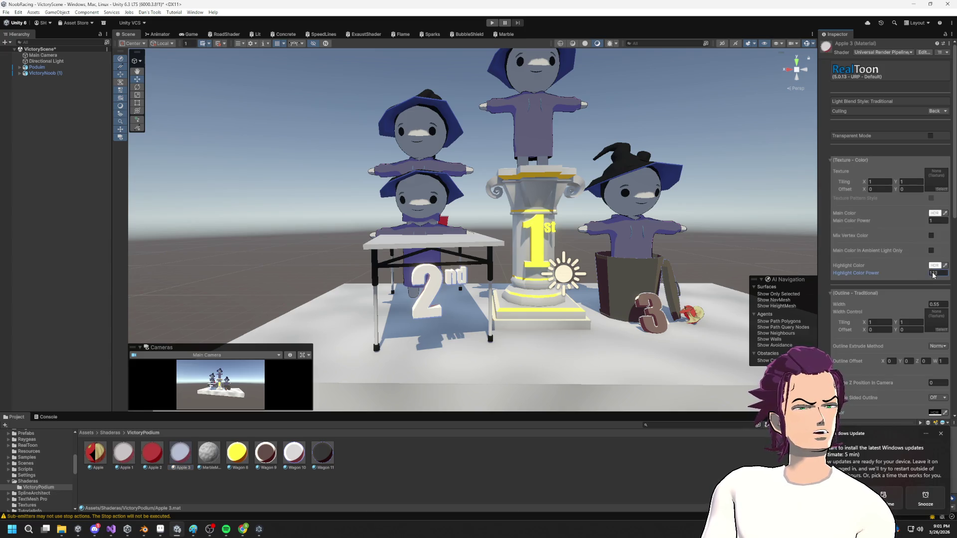
left_click_drag(222, 421, 485, 236)
mouse_move(485, 235)
right_mouse_down()
mouse_move(513, 297)
mouse_move(729, 284)
right_mouse_up()
- Lighten Apple 3's shadow colour to grey
scroll(903, 313, "down", 4)
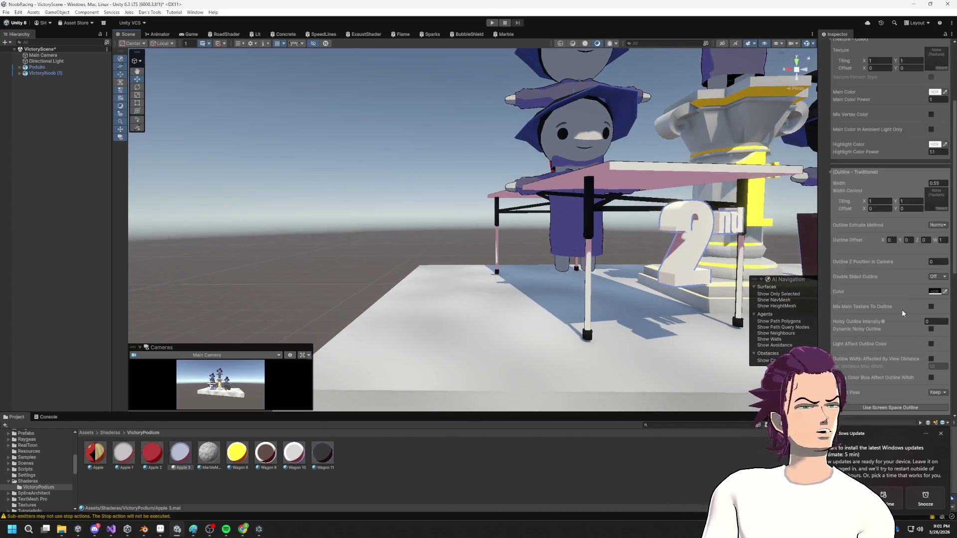
scroll(903, 313, "down", 2)
scroll(919, 347, "down", 3)
scroll(920, 348, "up", 2)
left_click(848, 282)
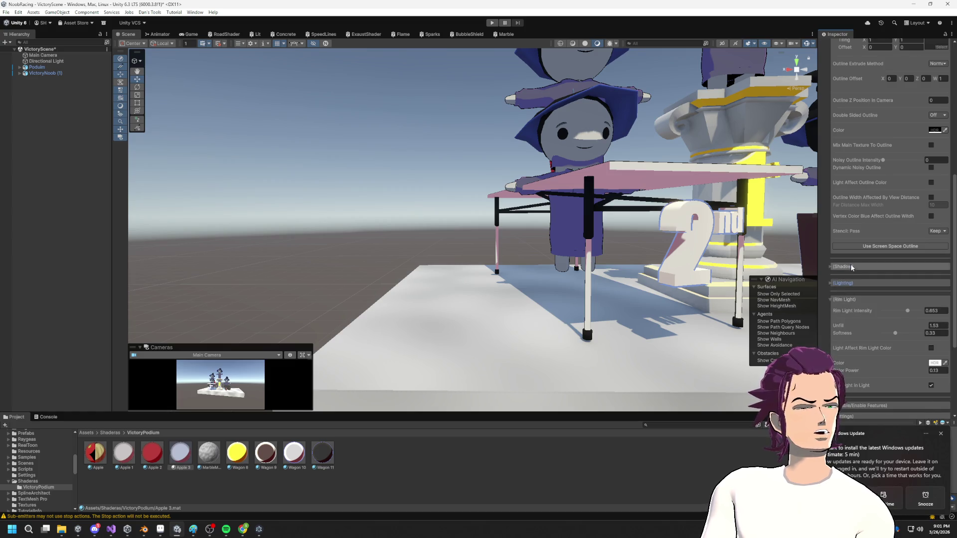
left_click(851, 267)
left_click(939, 277)
mouse_move(925, 186)
left_mouse_down()
mouse_move(880, 173)
mouse_move(873, 201)
mouse_move(907, 199)
mouse_move(923, 162)
mouse_move(897, 201)
left_mouse_up()
- Apply Wagon 11 to the table legs and slightly lighten the overall shadow colour
left_click_drag(524, 170, 595, 166, "alt")
mouse_move(574, 210)
left_mouse_down("alt")
mouse_move(529, 232)
mouse_move(555, 244)
mouse_move(538, 220)
mouse_move(445, 270)
left_mouse_up("alt")
mouse_move(327, 462)
left_mouse_down()
mouse_move(444, 374)
mouse_move(585, 223)
left_mouse_up()
left_click_drag(658, 306, 558, 279, "alt")
left_click(935, 278)
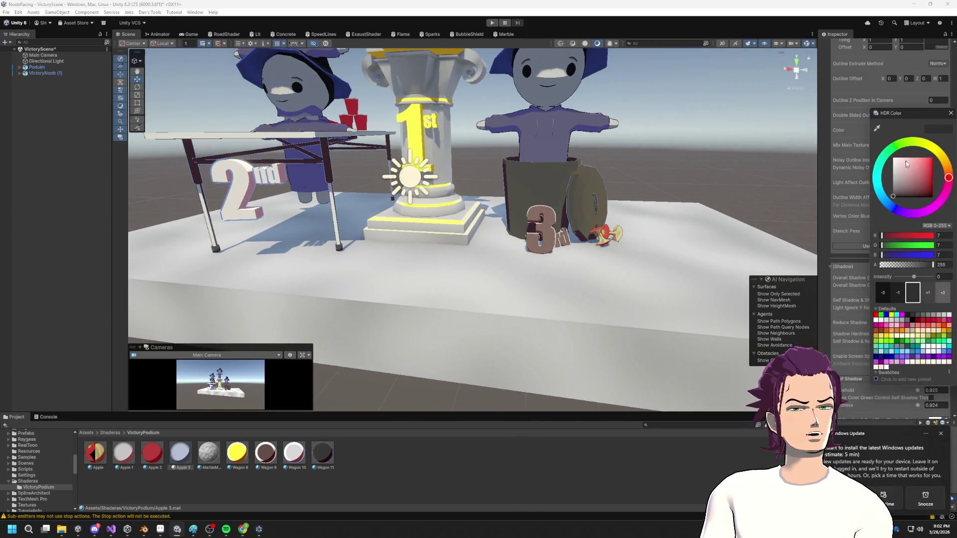
left_click_drag(882, 197, 896, 187)
left_click_drag(455, 237, 530, 176, "alt")
left_click(608, 234)
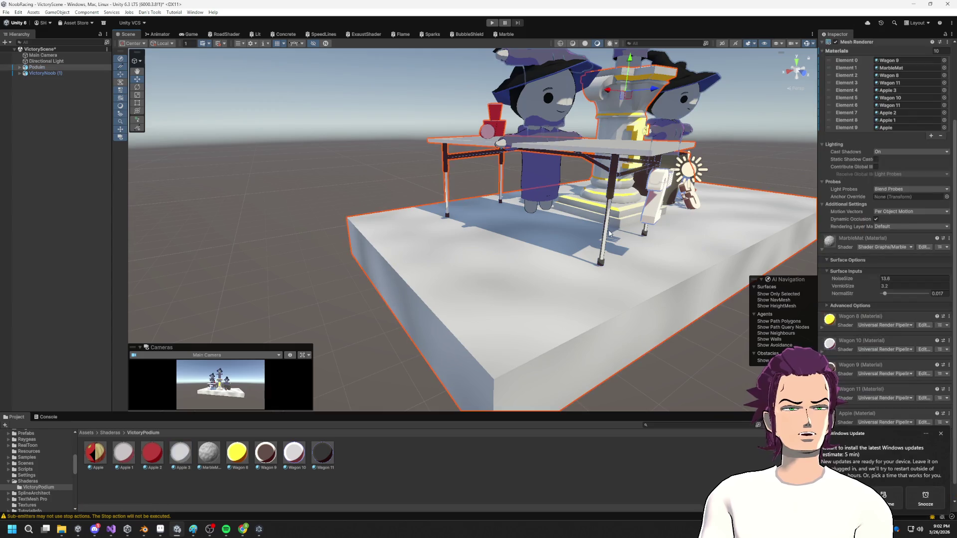
- Re-pick Wagon 11's outline colour as a muted dark blue, then fly the view back to the podium
left_click(325, 455)
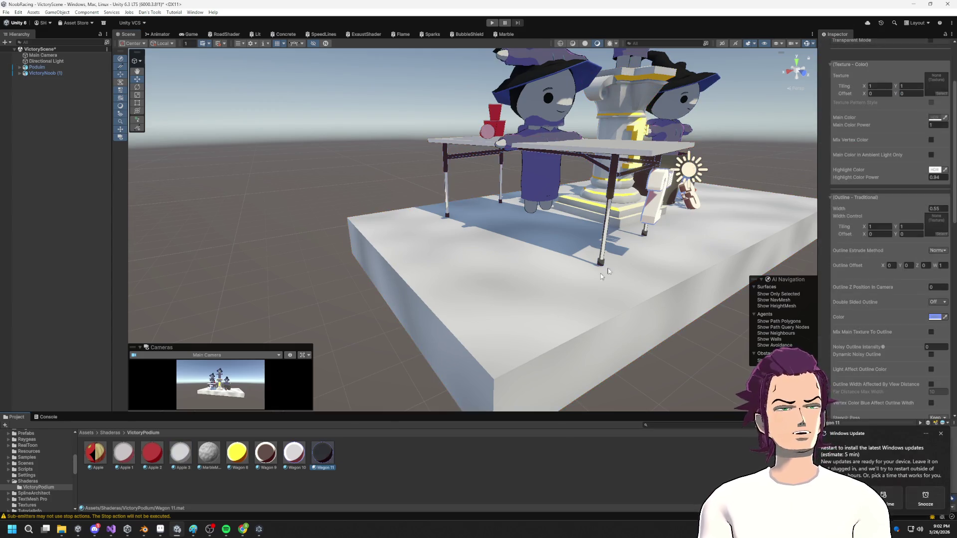
left_click(935, 318)
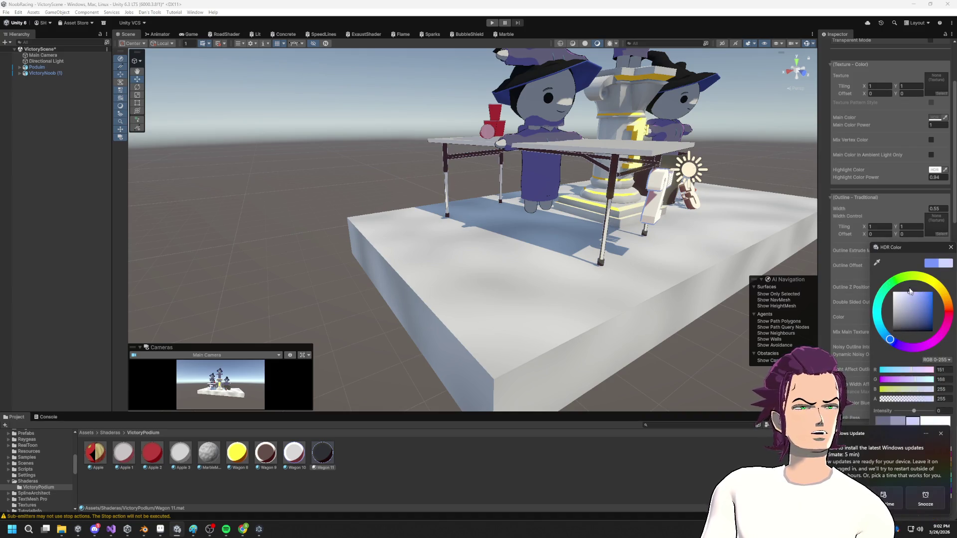
left_click(920, 310)
mouse_move(920, 311)
left_mouse_down()
mouse_move(923, 297)
mouse_move(896, 352)
mouse_move(911, 321)
left_mouse_up()
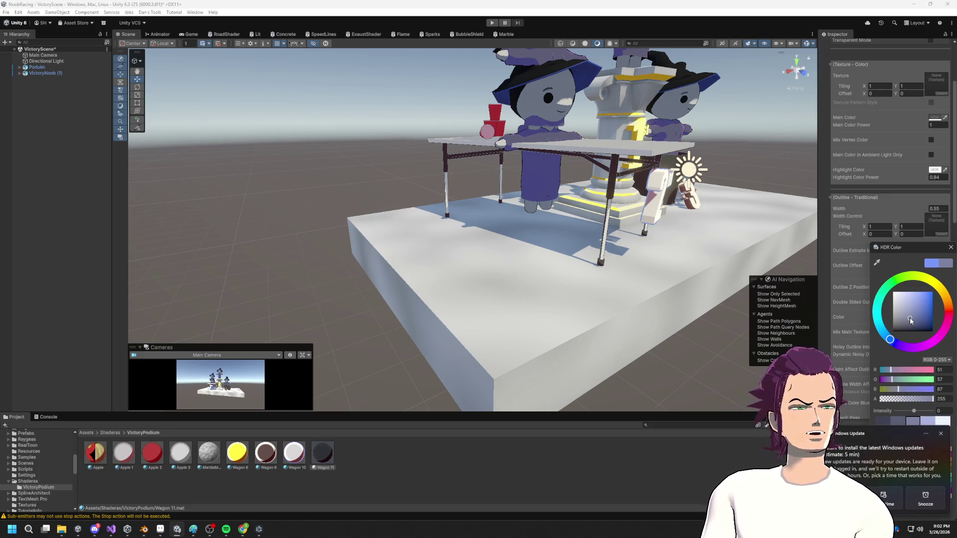
key("w")
mouse_move(594, 171)
right_mouse_down()
mouse_move(543, 193)
mouse_move(517, 160)
mouse_move(463, 190)
mouse_move(566, 200)
right_mouse_up()
key("s")
key("w")
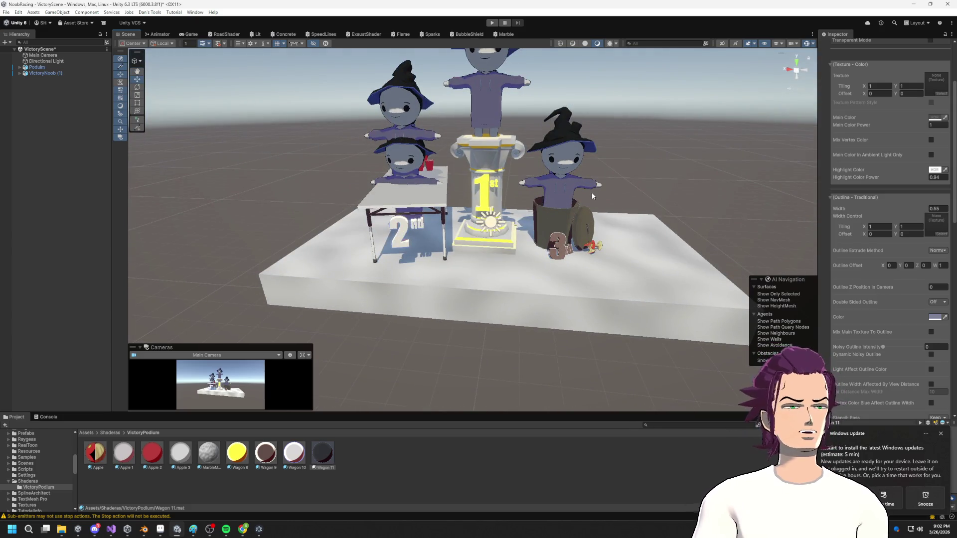
- Zoom out to frame the scene, box-select the podium and three witch figures, and set handles to Local
scroll(591, 193, "up", 5)
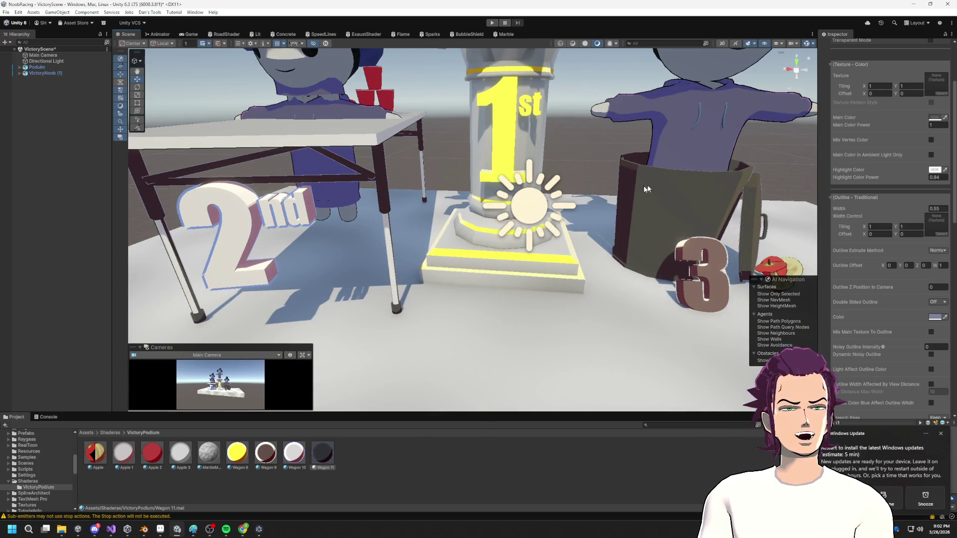
mouse_move(612, 197)
right_mouse_down()
mouse_move(549, 199)
mouse_move(540, 193)
mouse_move(549, 187)
mouse_move(490, 196)
right_mouse_up()
key("s")
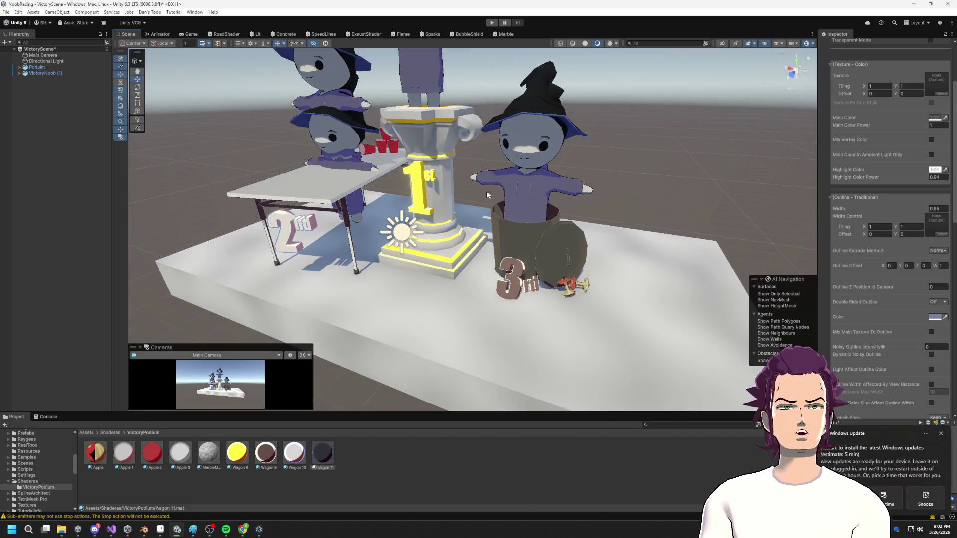
right_click_drag(546, 277, 589, 248)
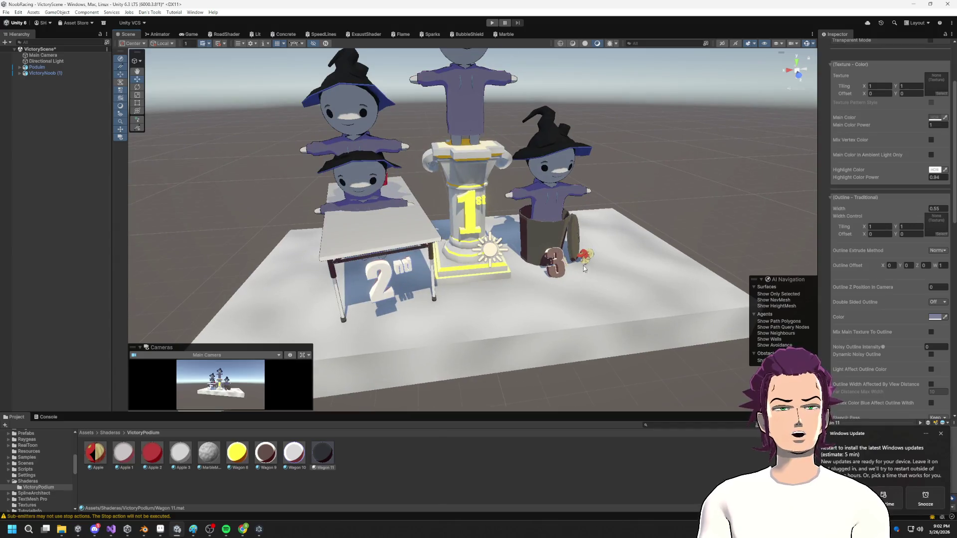
mouse_move(533, 250)
right_mouse_down()
mouse_move(484, 244)
mouse_move(616, 257)
mouse_move(548, 286)
mouse_move(569, 274)
mouse_move(543, 261)
right_mouse_up()
scroll(543, 262, "down", 2)
scroll(536, 232, "down", 2)
scroll(536, 232, "down", 2)
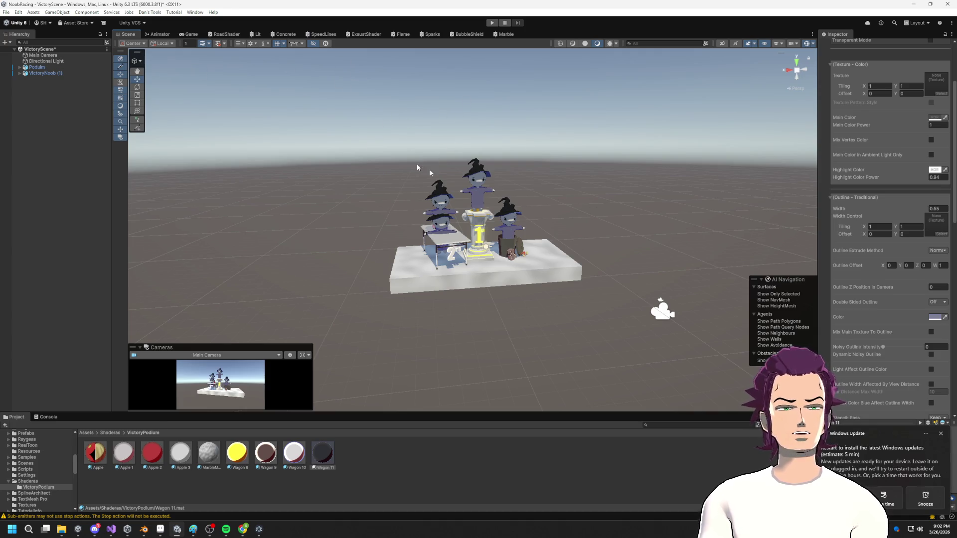
mouse_move(334, 157)
left_mouse_down()
mouse_move(551, 336)
mouse_move(387, 169)
mouse_move(545, 268)
left_mouse_up()
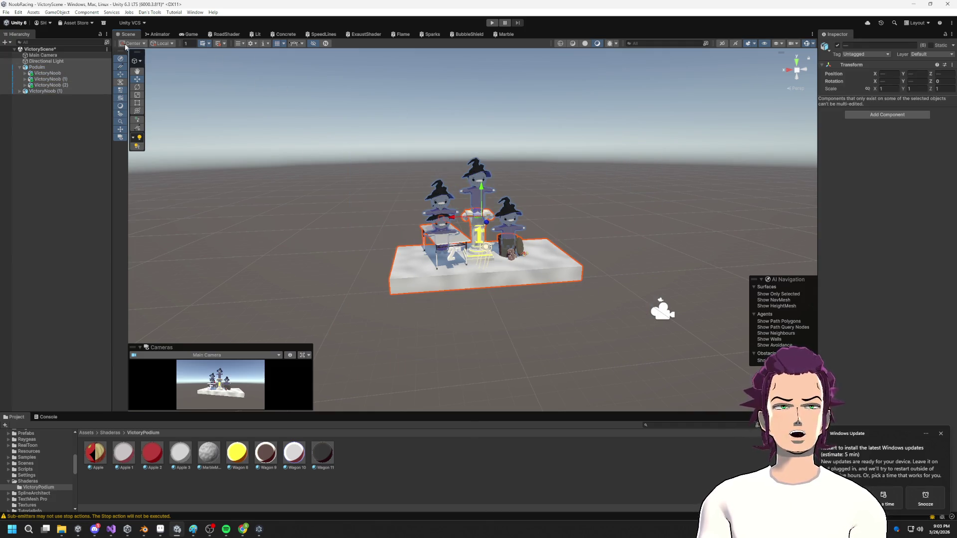
left_click(160, 43)
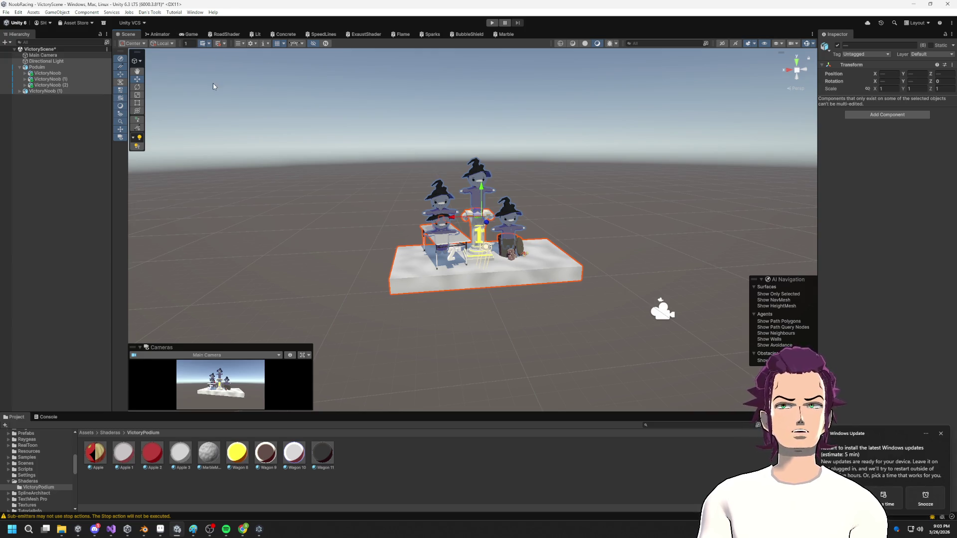
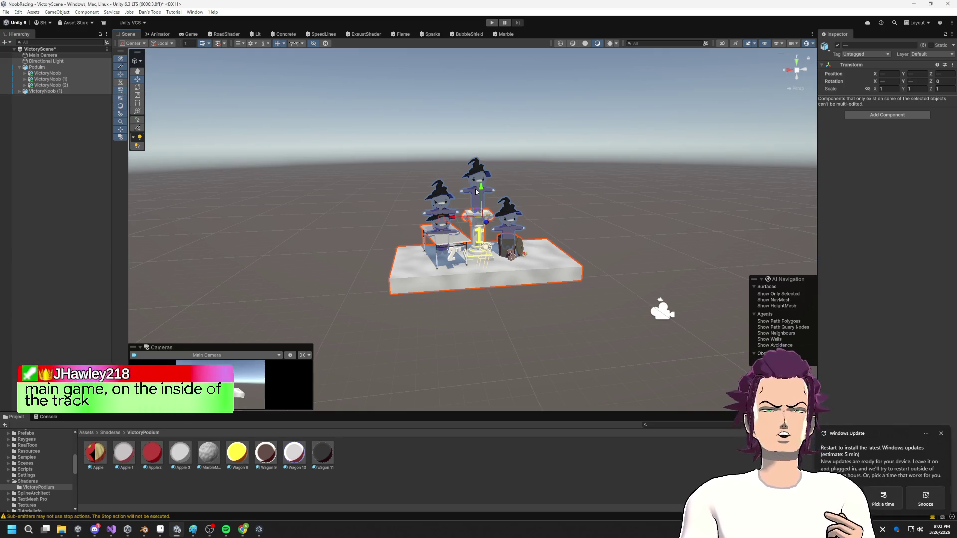
- Delete the stray root-level VictoryNoob (1) from VictoryScene
left_click(37, 69)
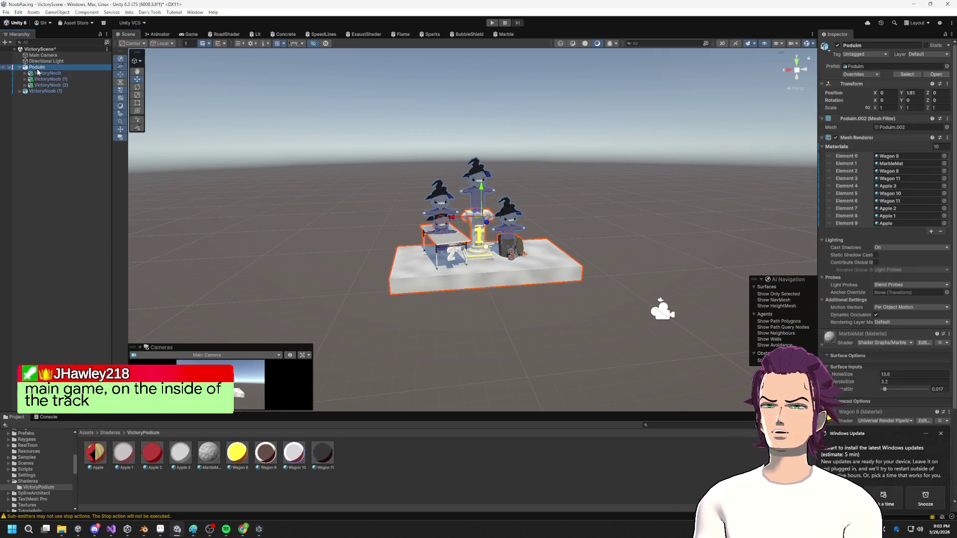
left_click(40, 92)
left_click(20, 91)
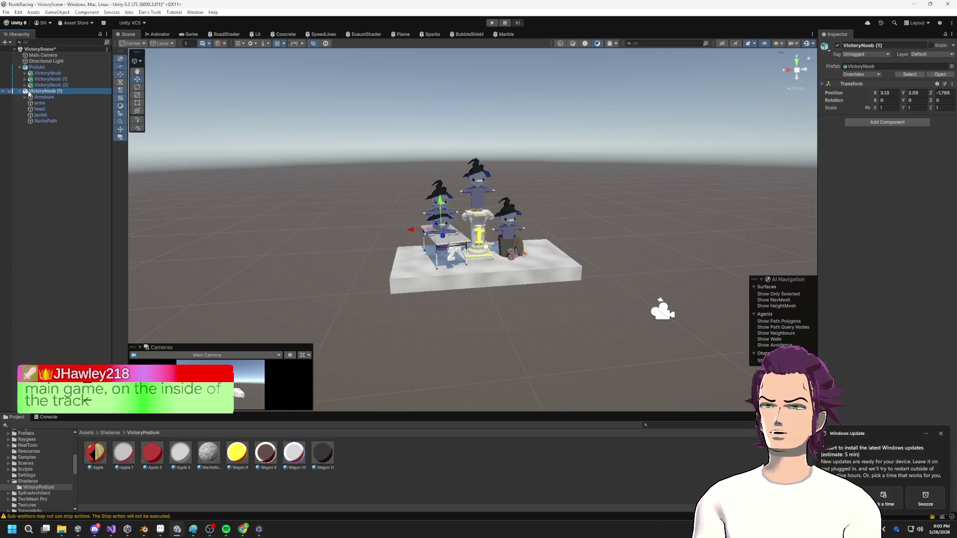
left_click(42, 95)
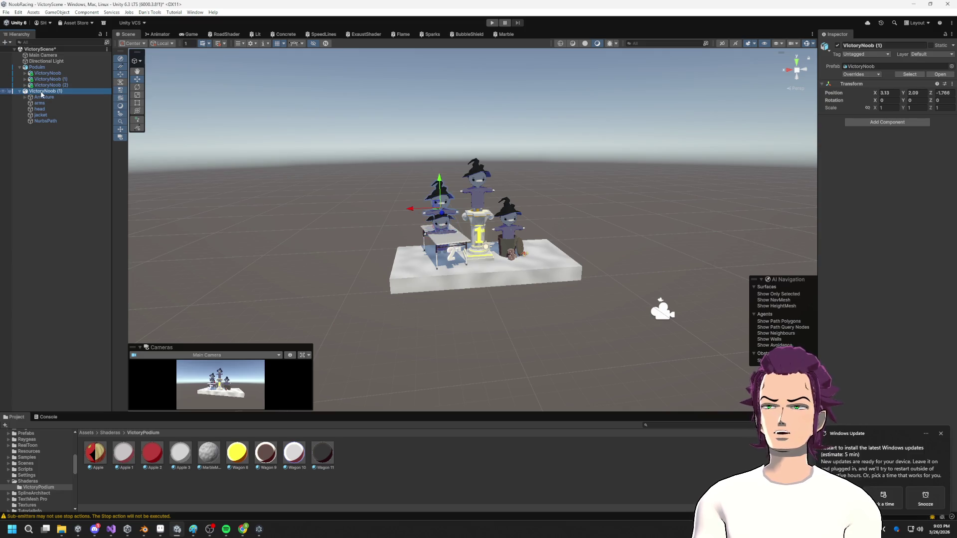
key("Delete")
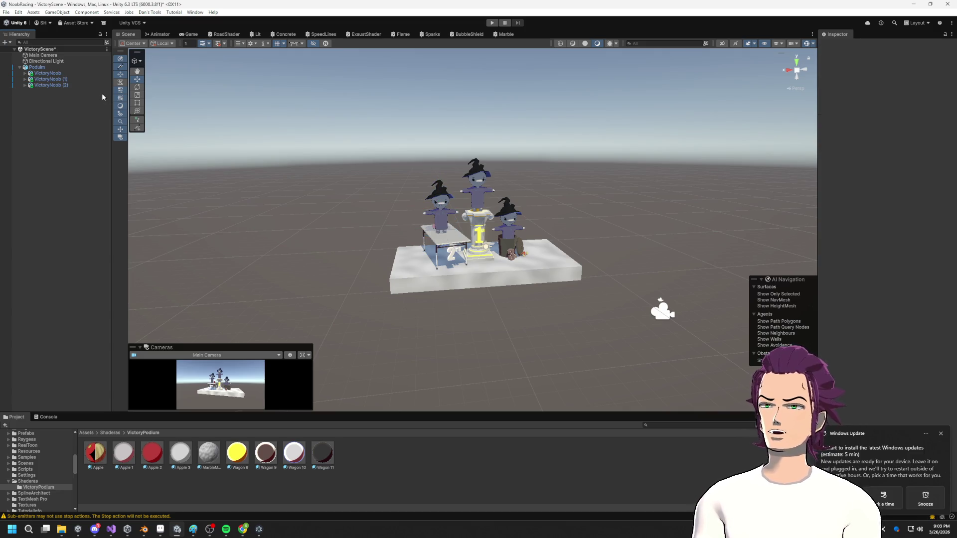
- Reselect Podium and browse Samples > Raygeas to the existing Podium prefab asset
left_click(42, 68)
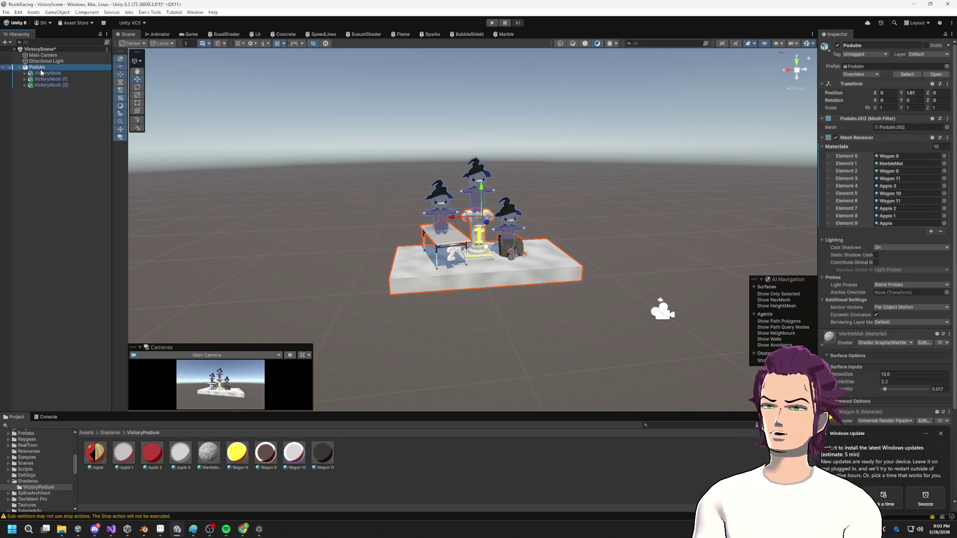
left_click(36, 456)
scroll(35, 453, "up", 2)
left_click(32, 463)
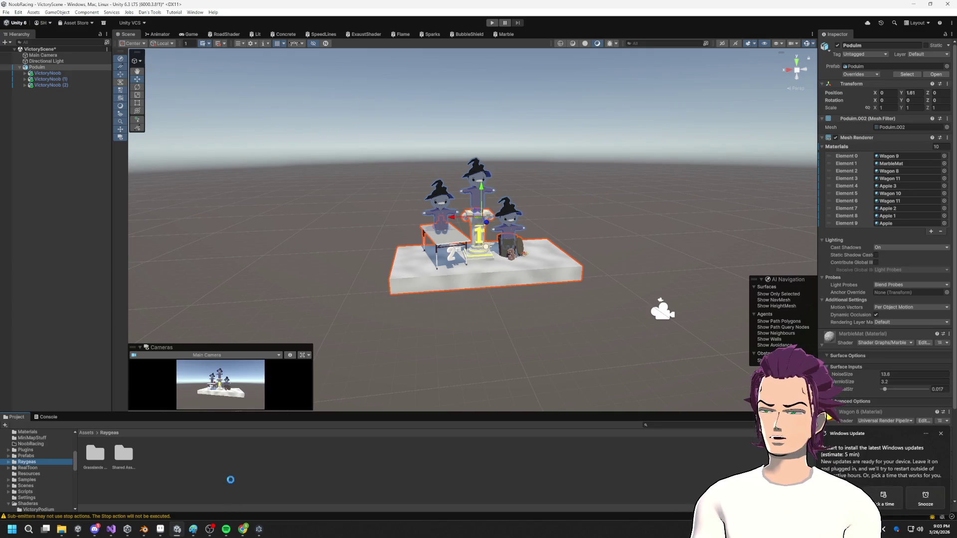
left_click(160, 454)
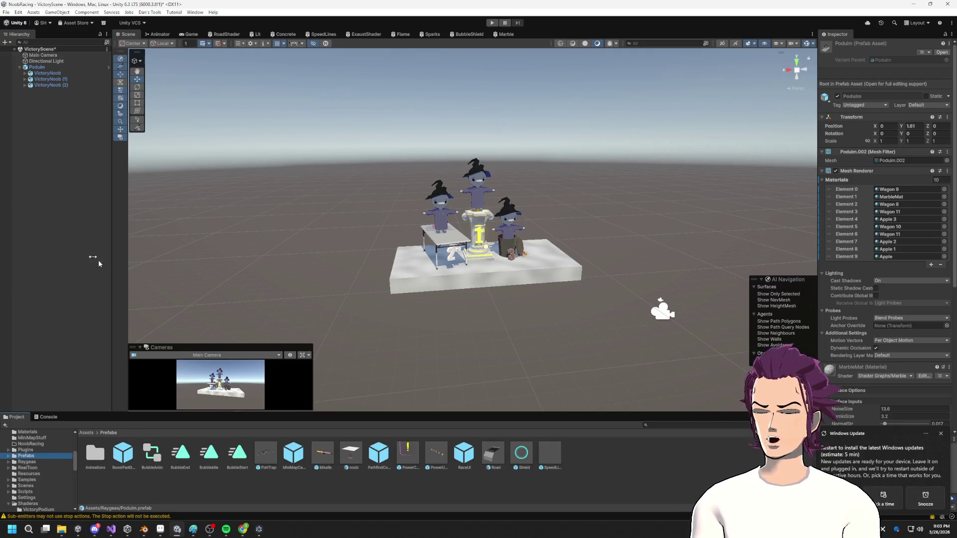
- Save the scene Podium as a new Original Prefab in the Prefabs folder
left_click(35, 67)
left_click_drag(712, 466, 627, 456)
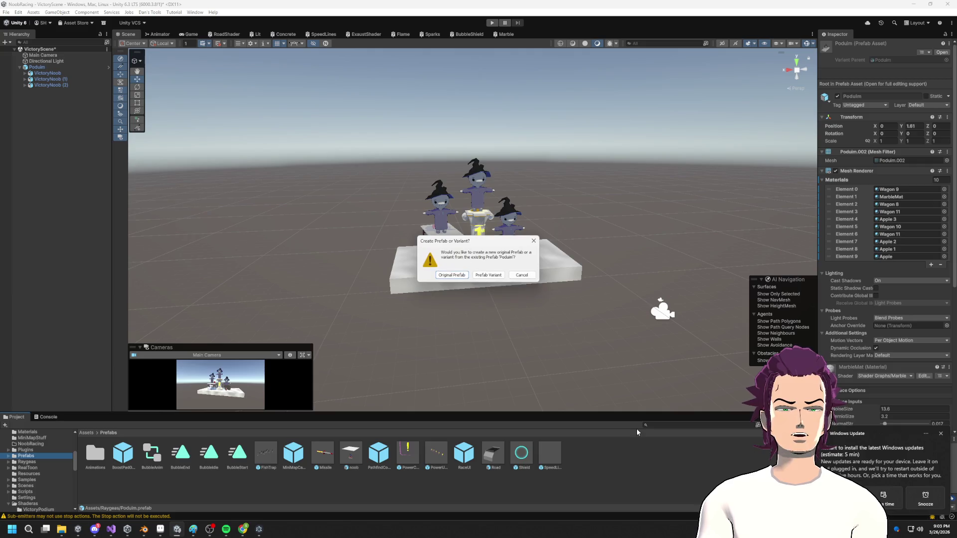
left_click(452, 275)
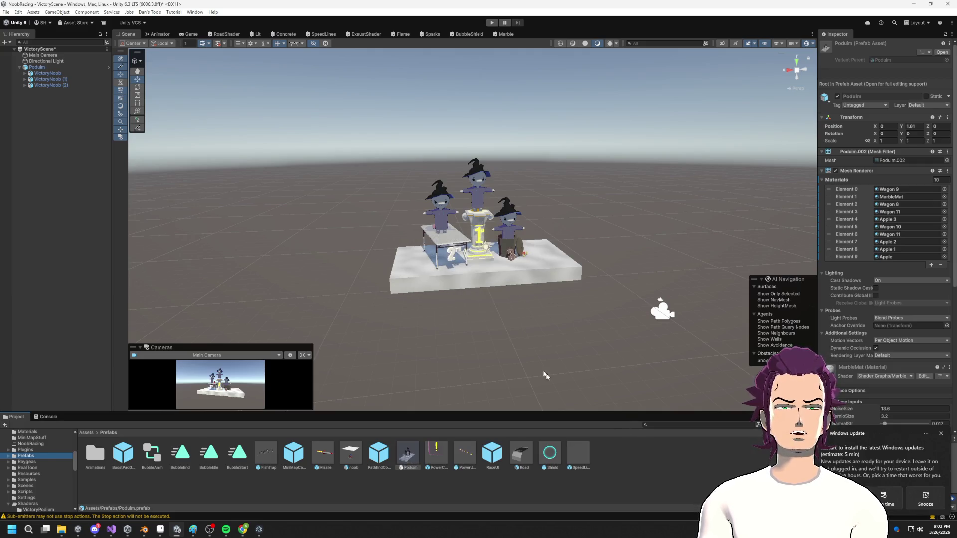
left_click(651, 497)
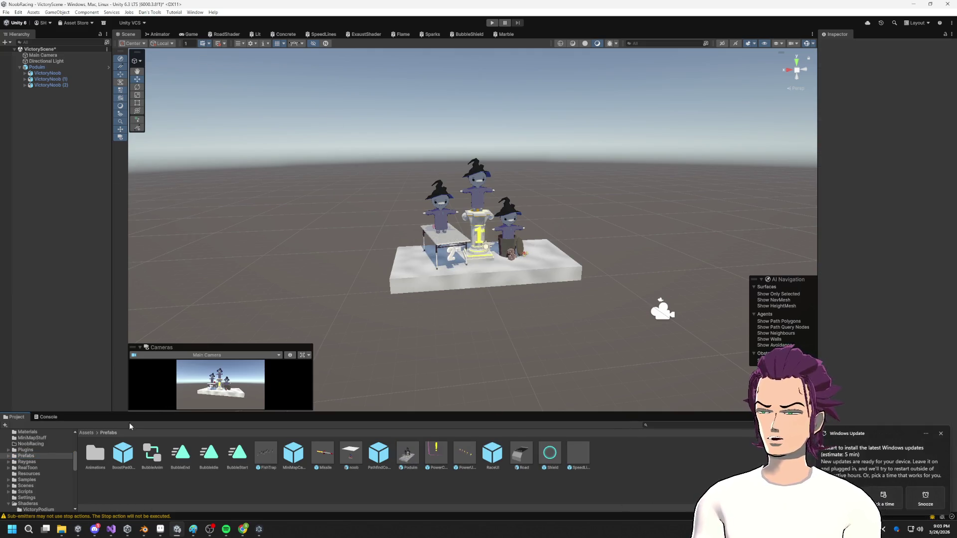
- Browse the Project window's asset folders through to the Scenes folder
scroll(45, 432, "up", 3)
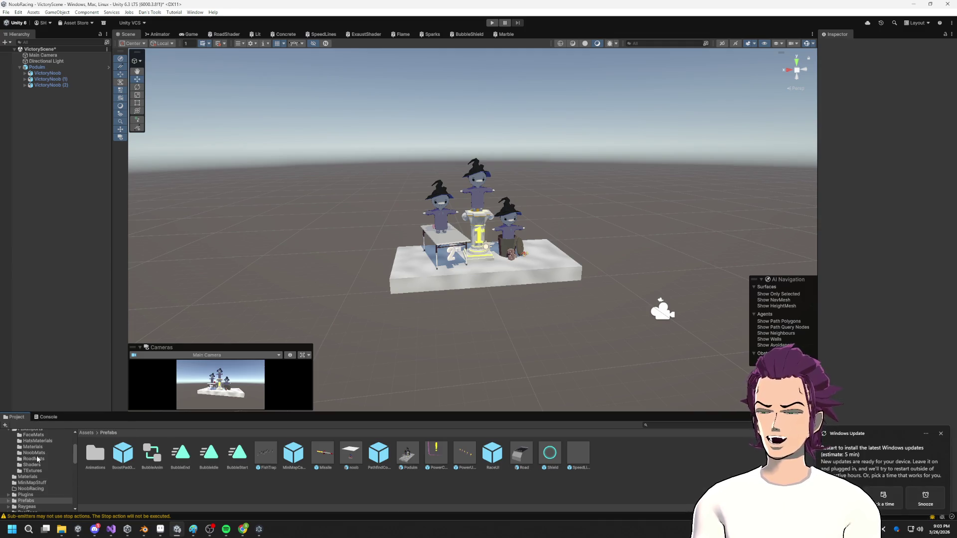
left_click(37, 457)
left_click(41, 483)
left_click(39, 465)
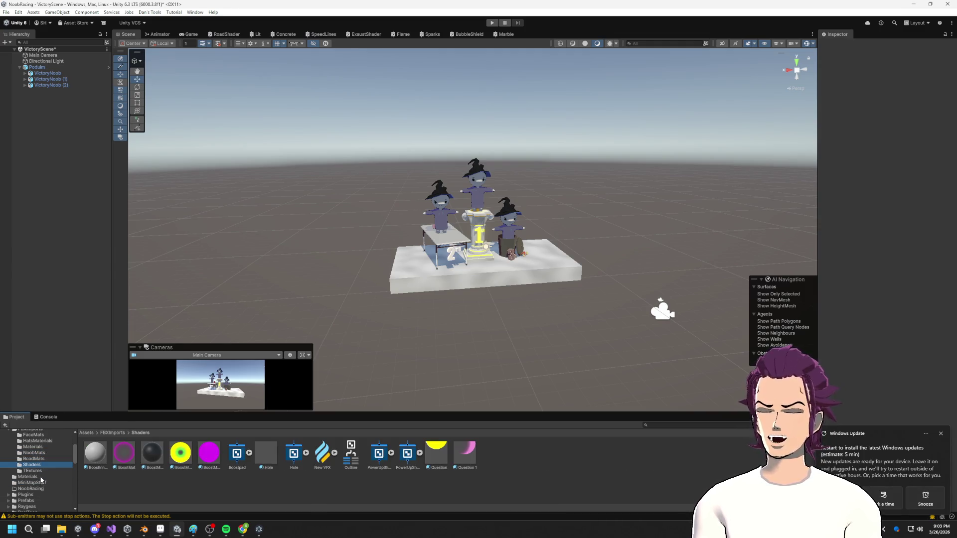
left_click(31, 489)
left_click(38, 482)
left_click(35, 477)
left_click(39, 500)
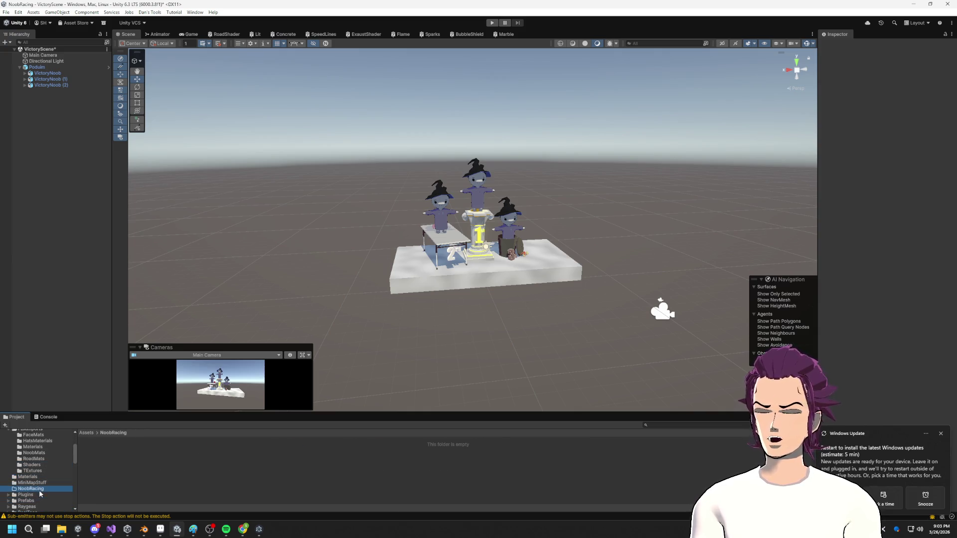
scroll(37, 501, "down", 3)
left_click(34, 486)
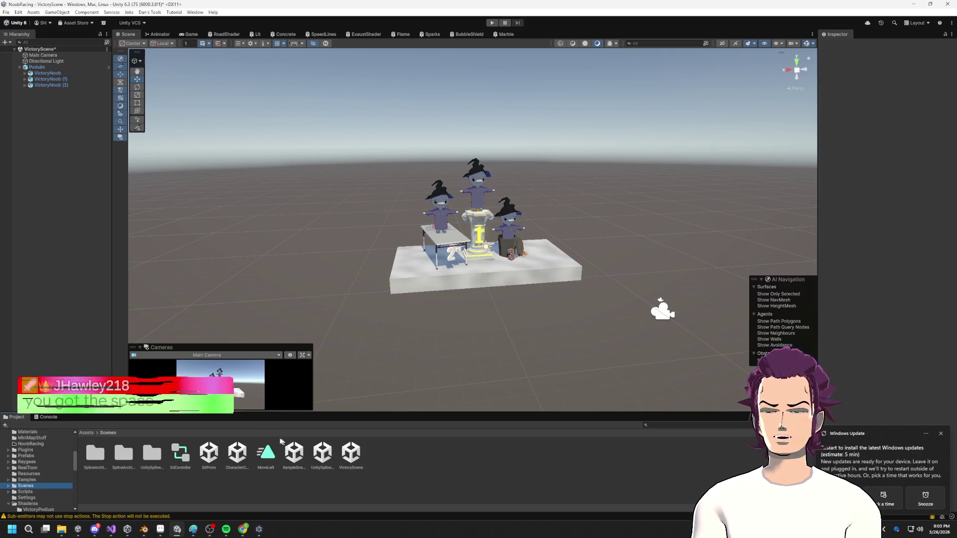
- Save VictoryScene's changes and open the CharacterCreator track scene
double_click(237, 453)
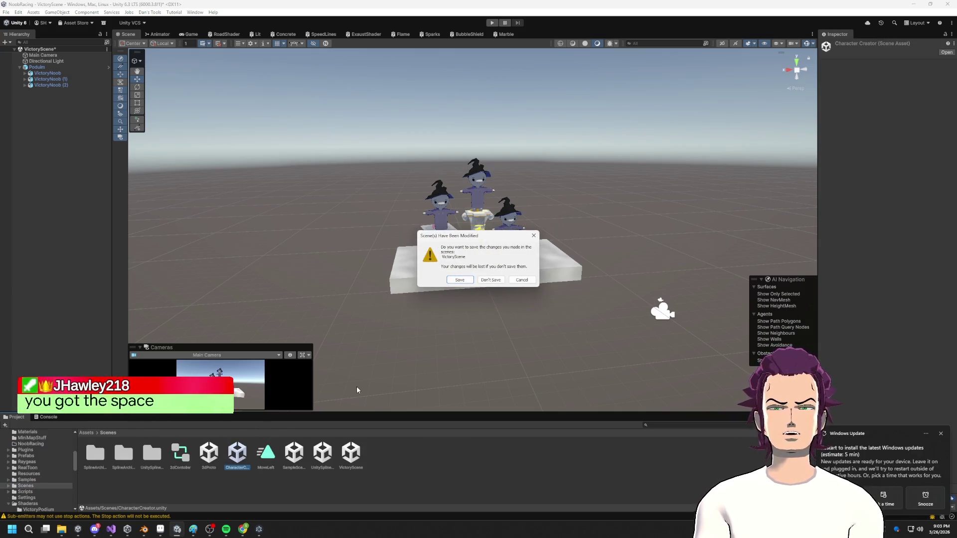
left_click(462, 280)
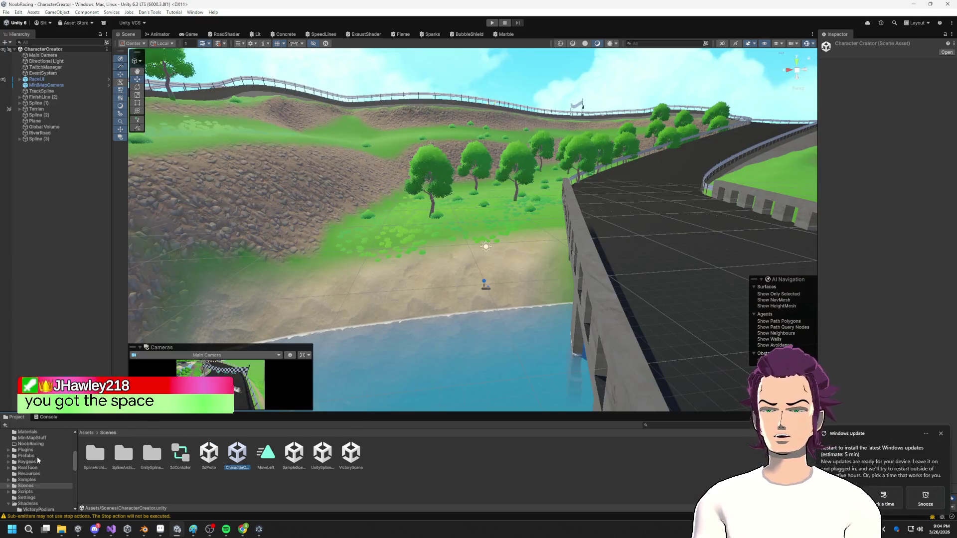
left_click(28, 503)
scroll(39, 486, "up", 1)
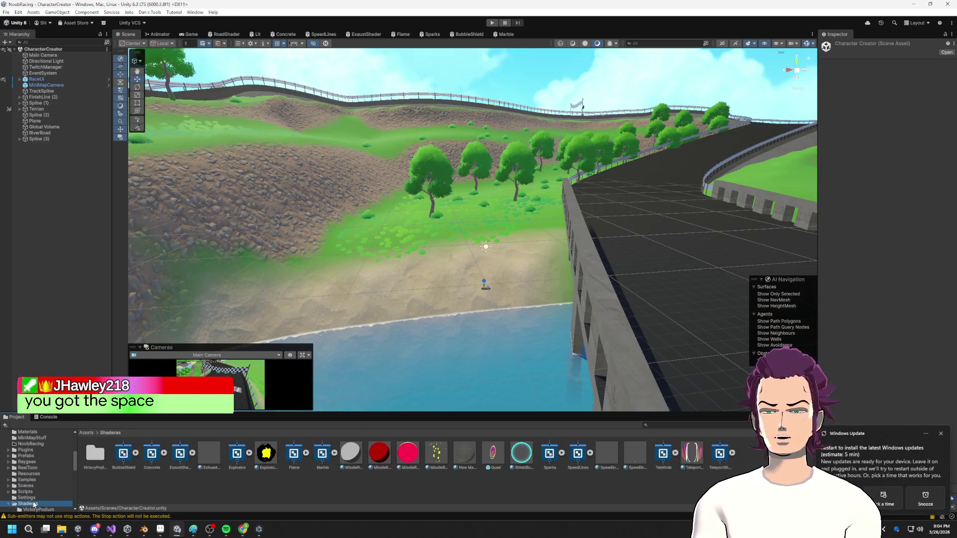
- Drop the Podium prefab into the track scene and view it across the bridge and river
left_click(27, 478)
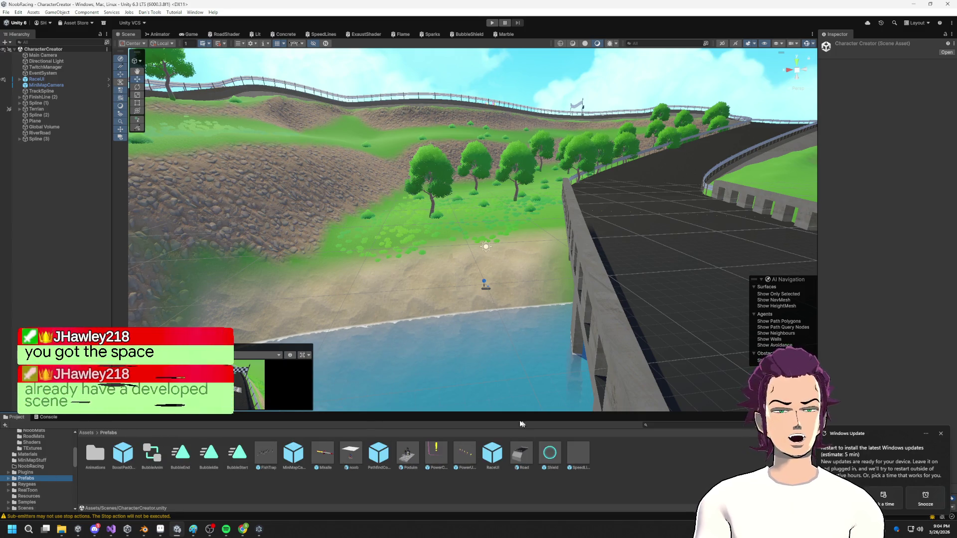
mouse_move(409, 460)
left_mouse_down()
mouse_move(469, 226)
mouse_move(322, 210)
left_mouse_up()
mouse_move(433, 217)
right_mouse_down()
mouse_move(268, 252)
mouse_move(263, 277)
mouse_move(574, 309)
right_mouse_up()
mouse_move(473, 151)
right_mouse_down()
mouse_move(797, 174)
mouse_move(69, 192)
mouse_move(367, 127)
mouse_move(489, 199)
mouse_move(628, 208)
right_mouse_up()
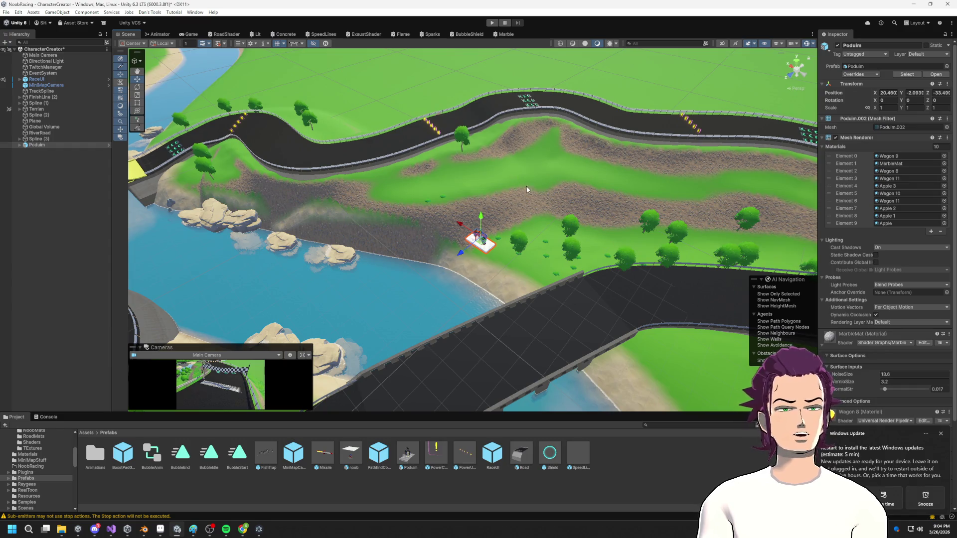
- Slide the Podium up the slope and turn it around its vertical axis
left_click_drag(459, 258, 544, 184)
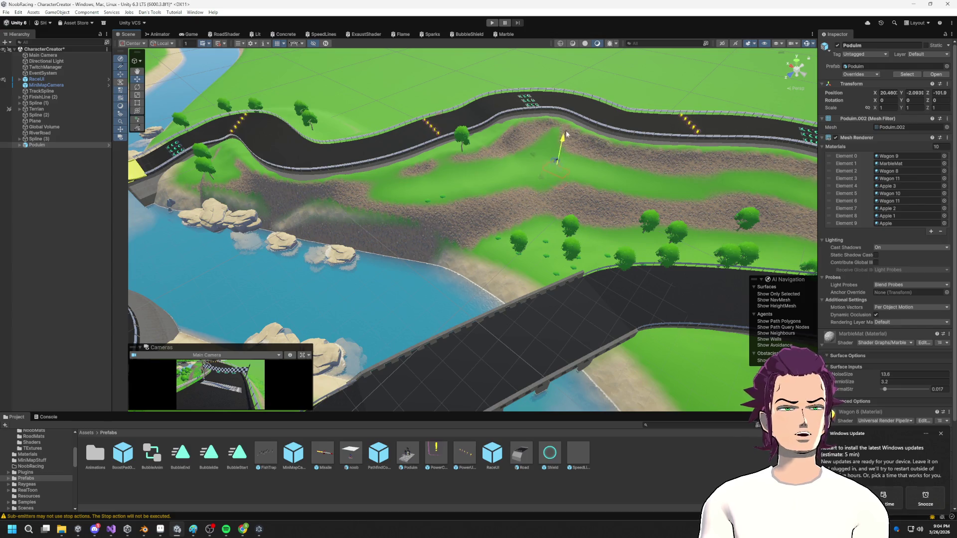
mouse_move(568, 177)
left_mouse_down()
mouse_move(662, 177)
mouse_move(691, 156)
left_mouse_up()
key("f")
mouse_move(562, 188)
left_mouse_down("alt")
mouse_move(492, 221)
mouse_move(428, 190)
mouse_move(439, 210)
mouse_move(359, 202)
mouse_move(325, 210)
left_mouse_up("alt")
scroll(439, 209, "down", 5)
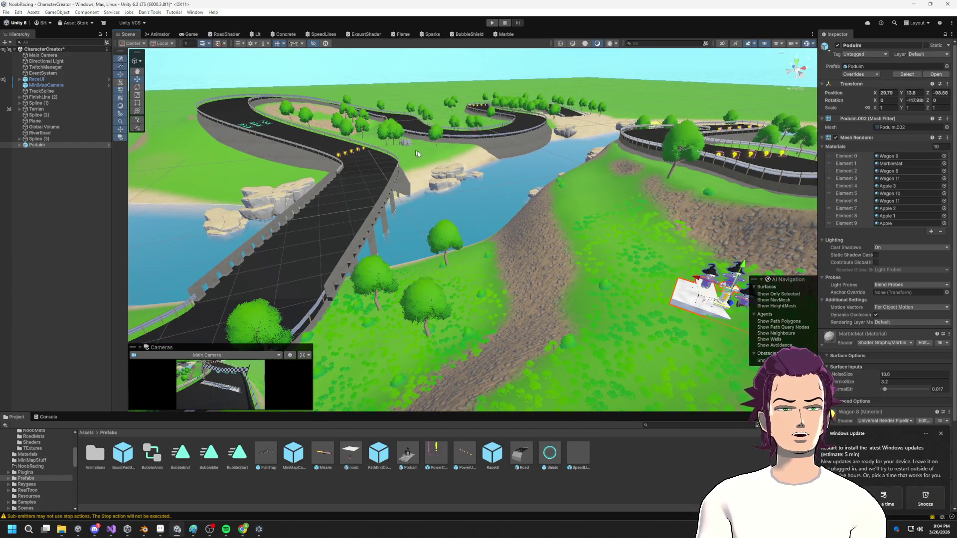
- Move the Podium to the upper-left track bend at X 96.875, Y 13.8, Z 213.975
mouse_move(728, 293)
left_mouse_down()
mouse_move(519, 160)
mouse_move(404, 128)
left_mouse_up()
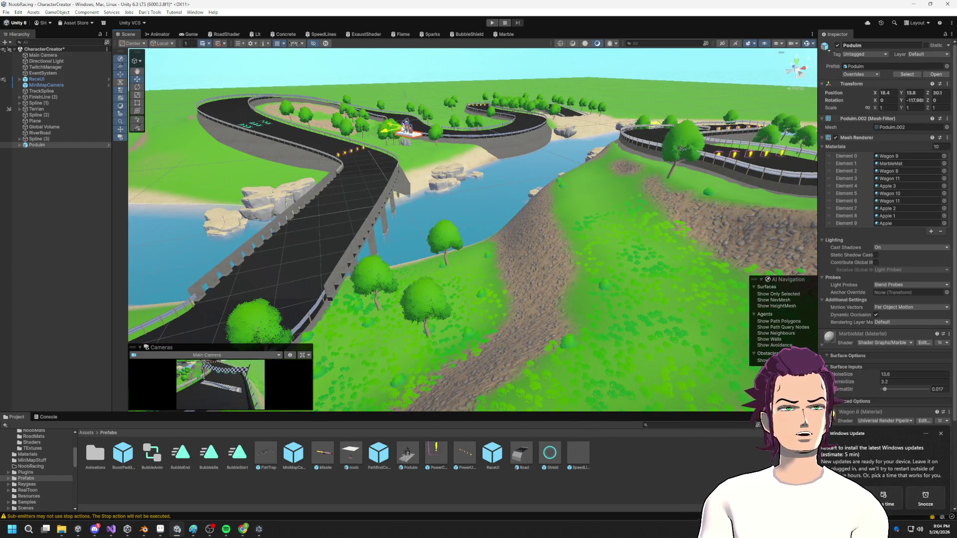
double_click(37, 145)
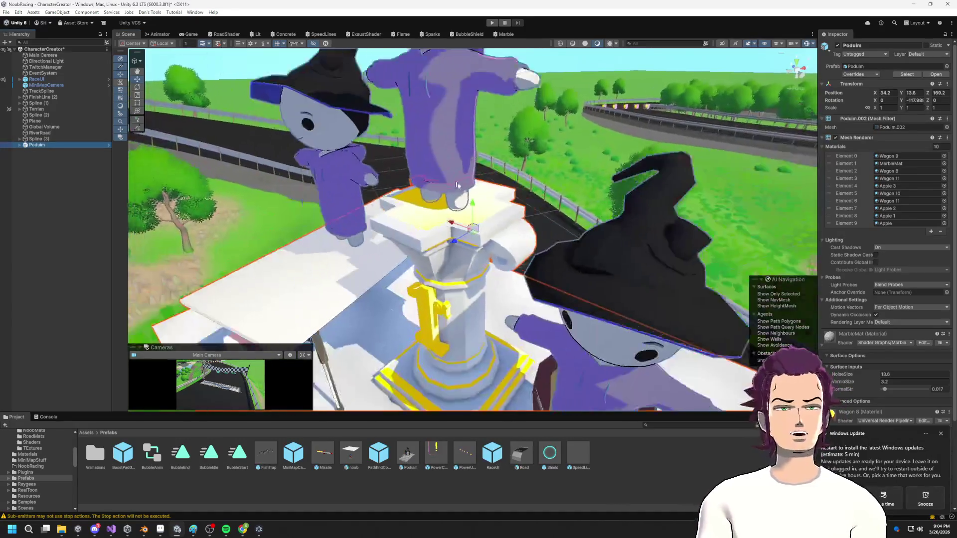
scroll(465, 236, "down", 8)
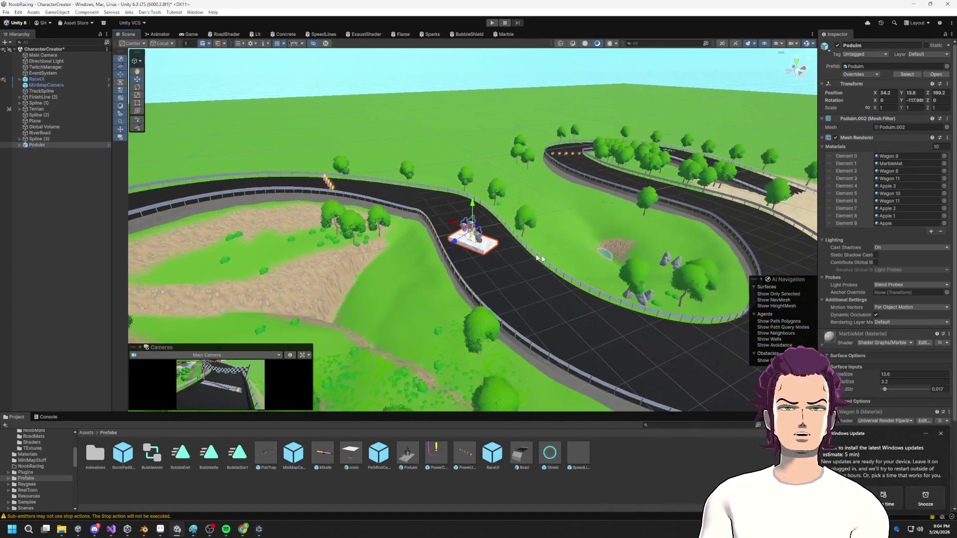
mouse_move(580, 263)
left_mouse_down("alt")
mouse_move(498, 259)
mouse_move(589, 264)
left_mouse_up("alt")
left_click_drag(723, 239, 349, 239, "alt")
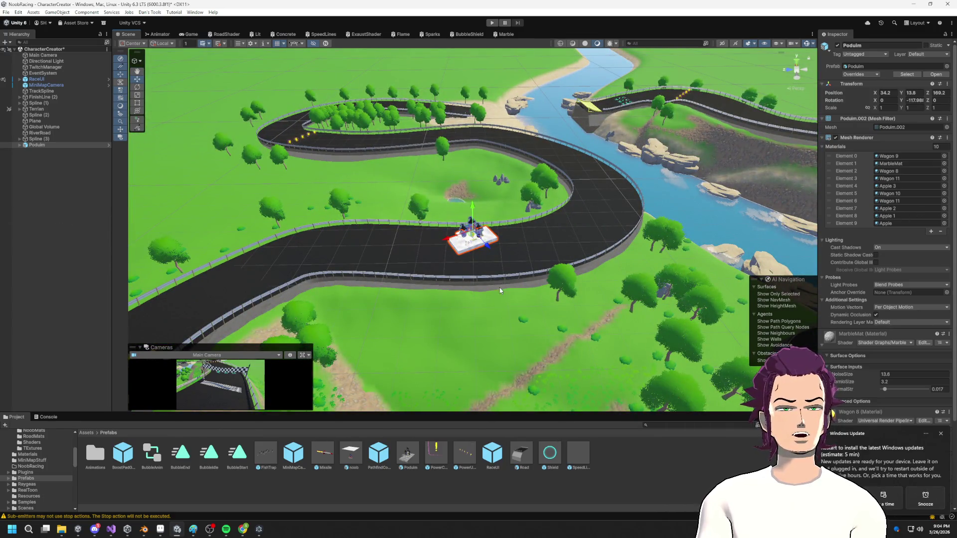
mouse_move(467, 240)
left_mouse_down()
mouse_move(410, 166)
mouse_move(370, 168)
left_mouse_up()
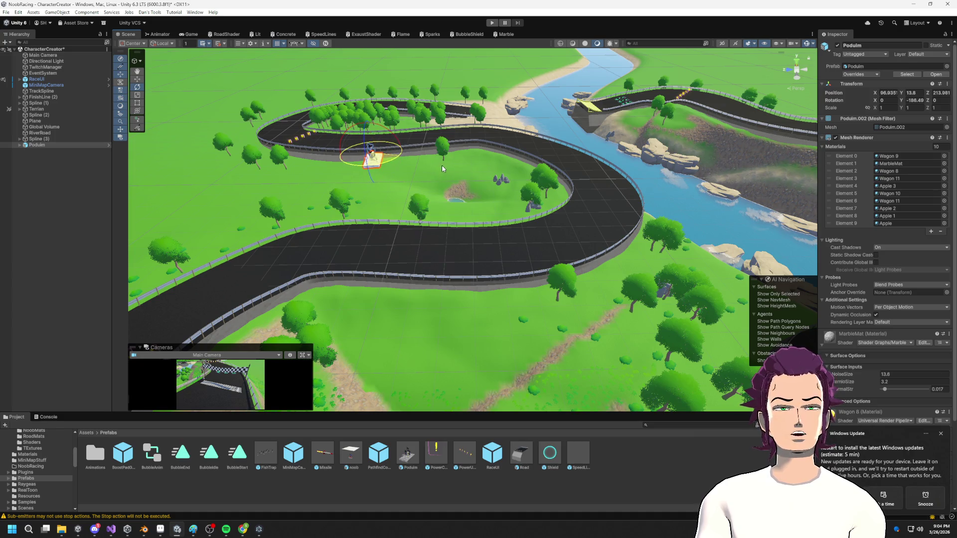
left_click_drag(424, 221, 657, 214, "alt")
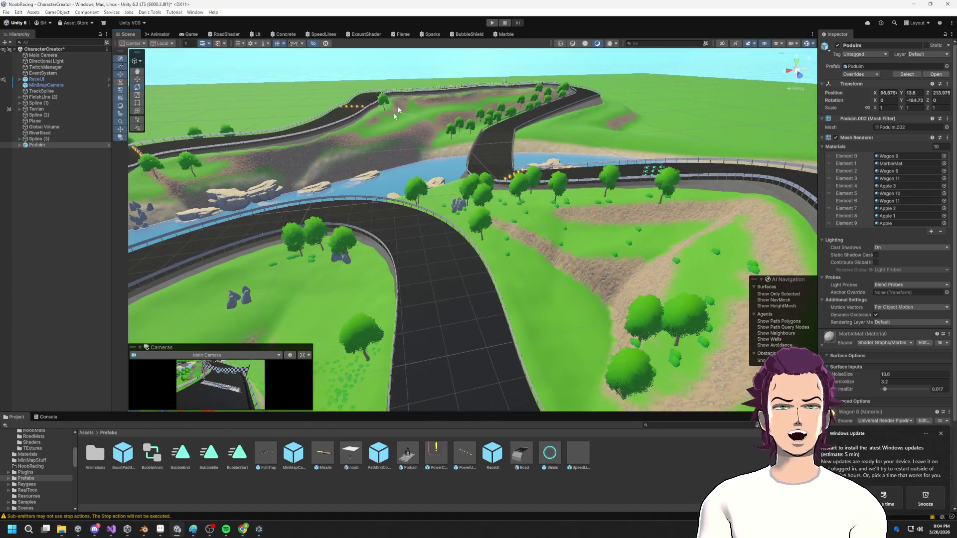
mouse_move(414, 105)
left_mouse_down("alt")
mouse_move(451, 237)
mouse_move(619, 282)
mouse_move(802, 290)
mouse_move(599, 396)
mouse_move(416, 286)
left_mouse_up("alt")
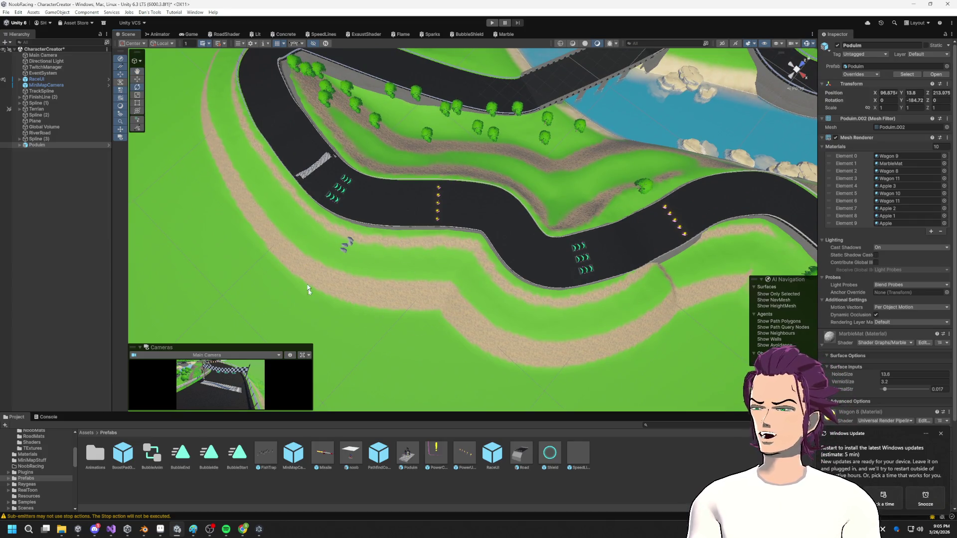
- Frame the Podium and rotate it to -333.31° on Y
mouse_move(317, 270)
left_mouse_down("alt")
mouse_move(334, 234)
mouse_move(389, 185)
mouse_move(421, 95)
mouse_move(475, 122)
mouse_move(369, 230)
left_mouse_up("alt")
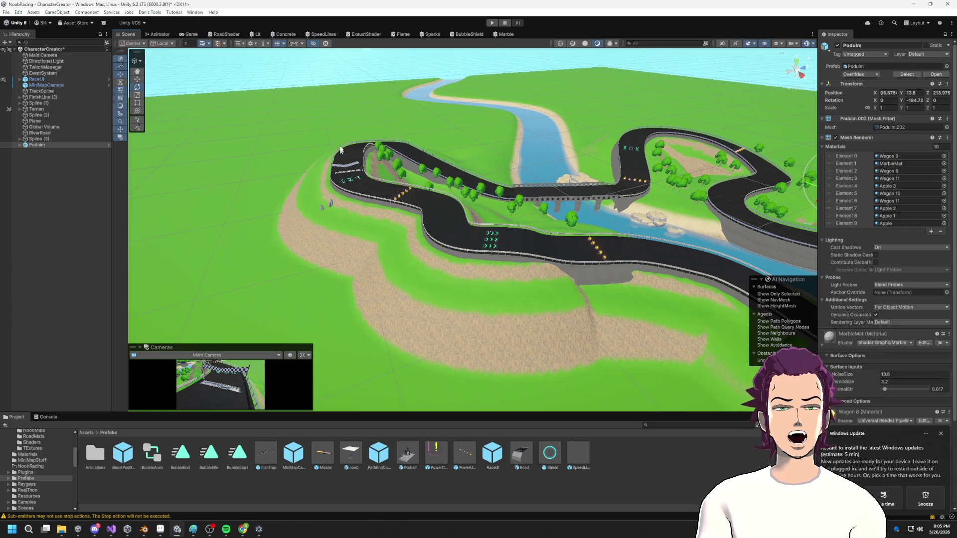
left_click_drag(545, 233, 366, 150, "alt")
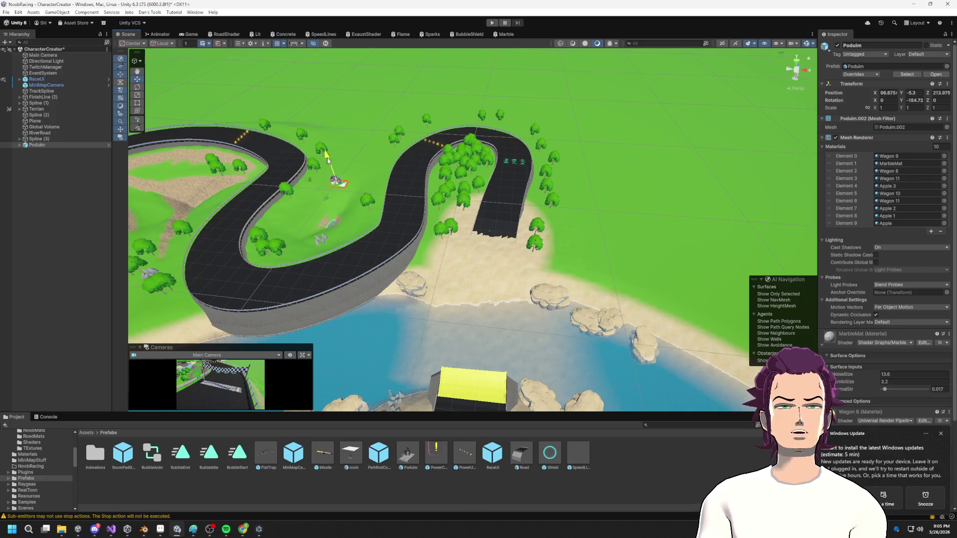
key("f")
left_click_drag(533, 224, 460, 266, "alt")
scroll(460, 266, "down", 5)
middle_click_drag(460, 266, 452, 71)
mouse_move(560, 223)
left_mouse_down()
mouse_move(645, 207)
mouse_move(360, 243)
mouse_move(413, 253)
mouse_move(445, 280)
mouse_move(82, 183)
left_mouse_up()
- Sink the Podium onto the infield grass near the rocks at X 84.98, Y -8.61, Z 169.21
mouse_move(499, 240)
right_mouse_down()
mouse_move(658, 251)
mouse_move(510, 251)
mouse_move(481, 161)
right_mouse_up()
left_click_drag(470, 158, 467, 177)
mouse_move(471, 185)
right_mouse_down()
mouse_move(496, 129)
mouse_move(505, 211)
mouse_move(464, 208)
right_mouse_up()
left_click_drag(465, 208, 442, 199)
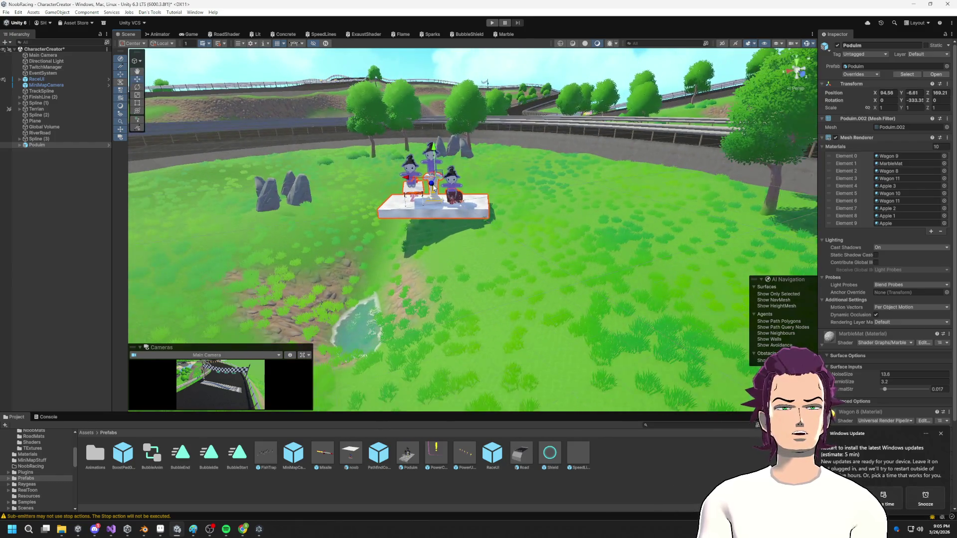
mouse_move(464, 214)
right_mouse_down()
mouse_move(464, 241)
mouse_move(298, 285)
mouse_move(376, 311)
mouse_move(403, 295)
right_mouse_up()
mouse_move(404, 295)
left_mouse_down("alt")
mouse_move(433, 234)
mouse_move(479, 232)
mouse_move(472, 293)
mouse_move(492, 257)
left_mouse_up("alt")
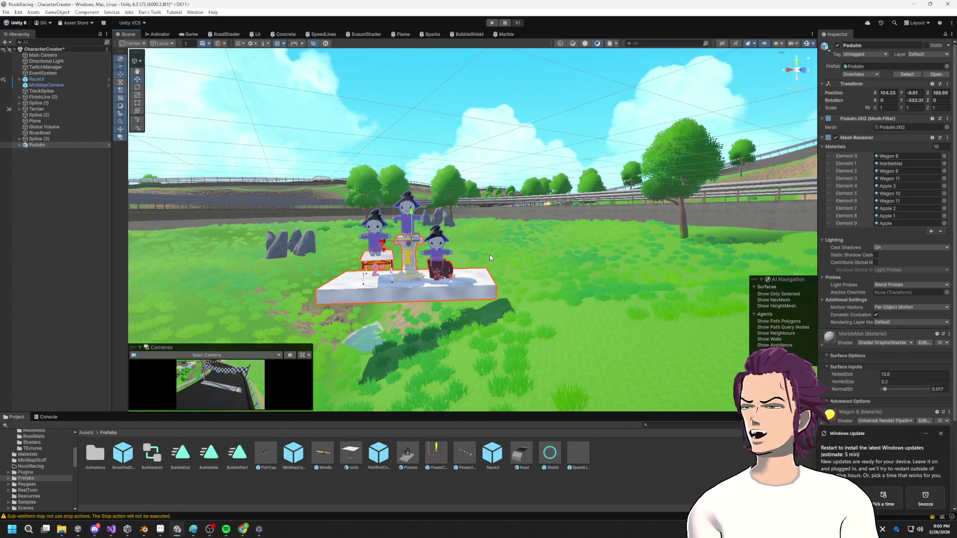
left_click_drag(493, 257, 488, 180, "alt")
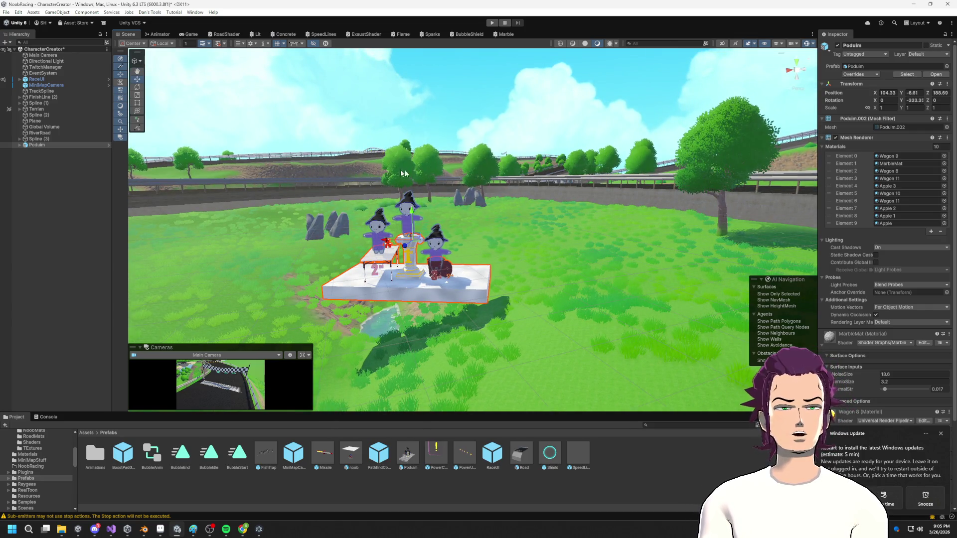
left_click_drag(495, 297, 525, 273, "alt")
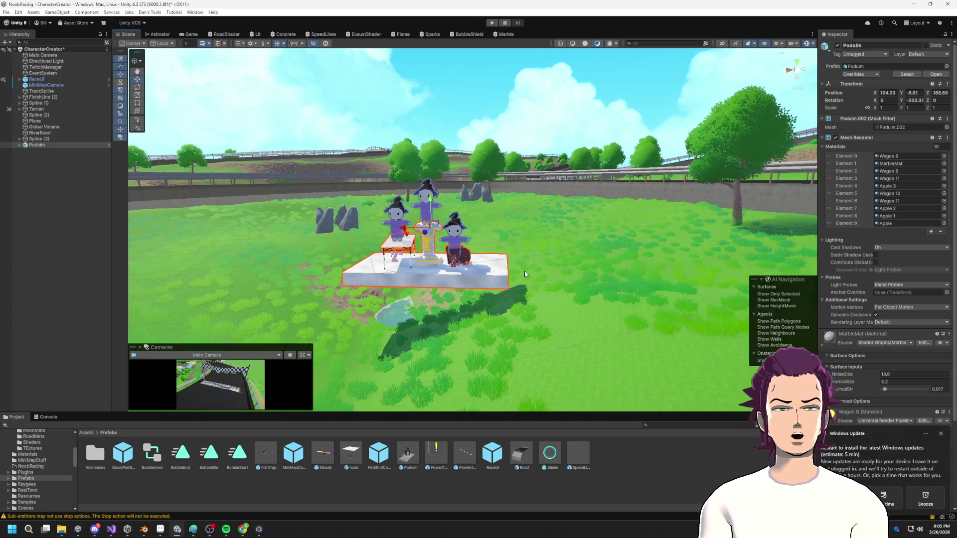
left_click_drag(505, 228, 506, 201, "alt")
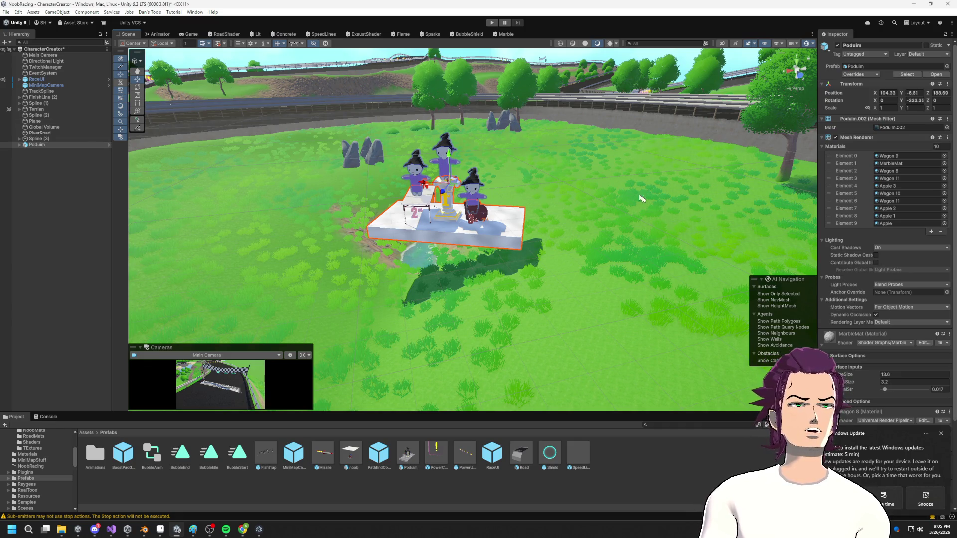
mouse_move(589, 225)
left_mouse_down("alt")
mouse_move(542, 211)
mouse_move(556, 230)
mouse_move(537, 230)
mouse_move(556, 230)
mouse_move(525, 222)
left_mouse_up("alt")
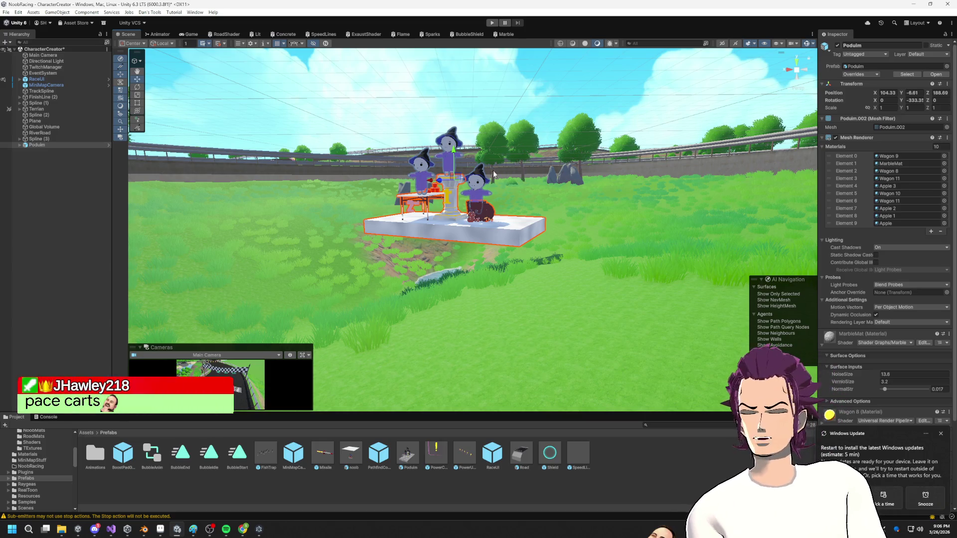
left_click_drag(425, 209, 522, 281, "alt")
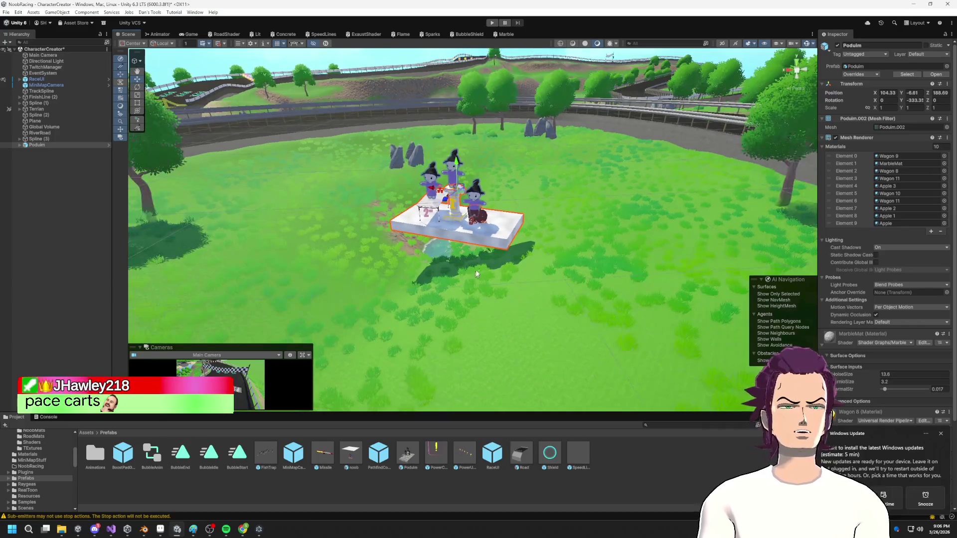
left_click(522, 281)
scroll(522, 281, "down", 3)
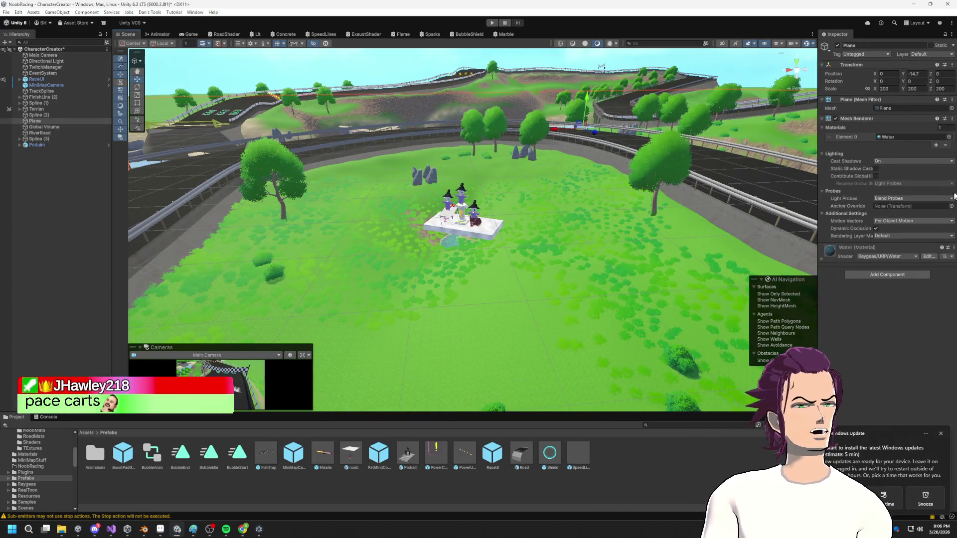
- Select the Terrain and switch to the Set Height tool with the hard round brush
left_click(35, 109)
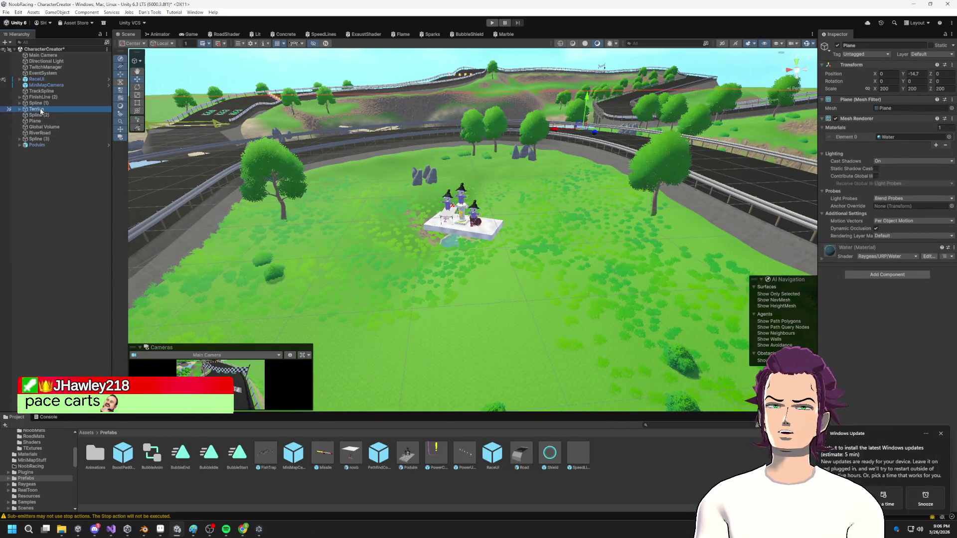
left_click(835, 118)
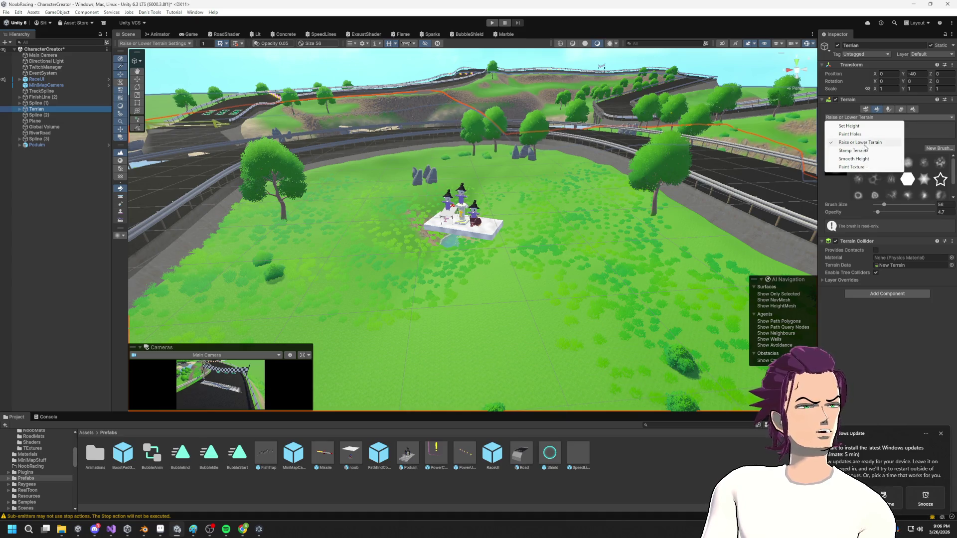
left_click(849, 126)
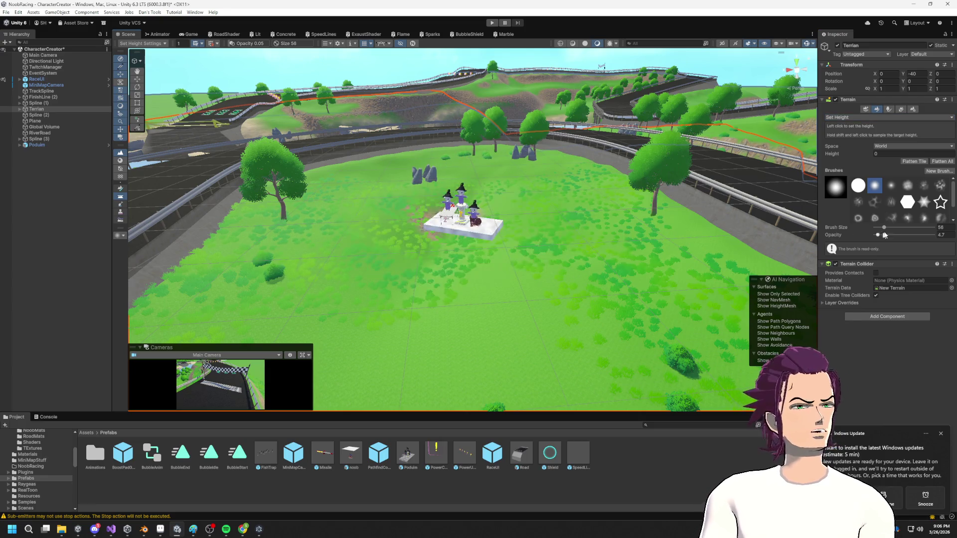
left_click(856, 190)
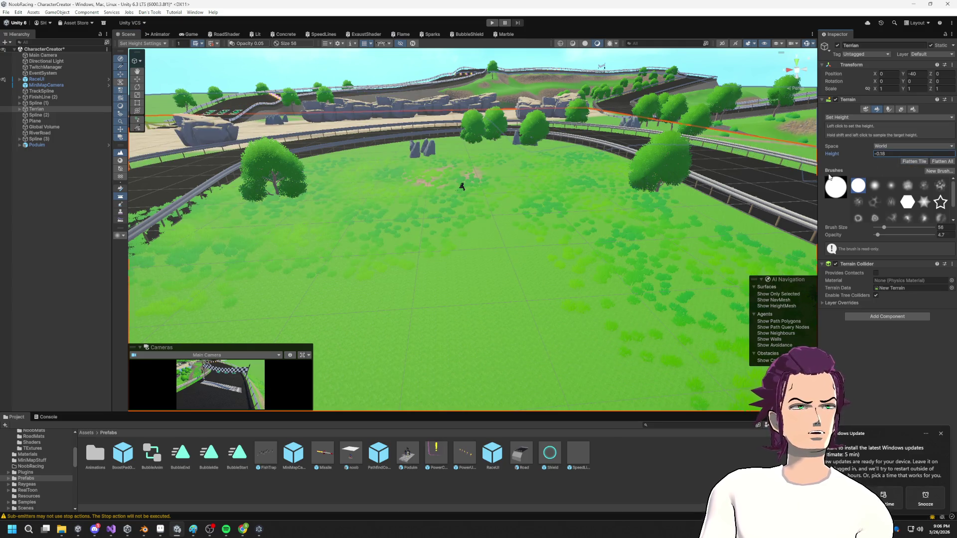
- Level the terrain to height -5.34 around the Podium, burying its white platform
key("ctrl+z")
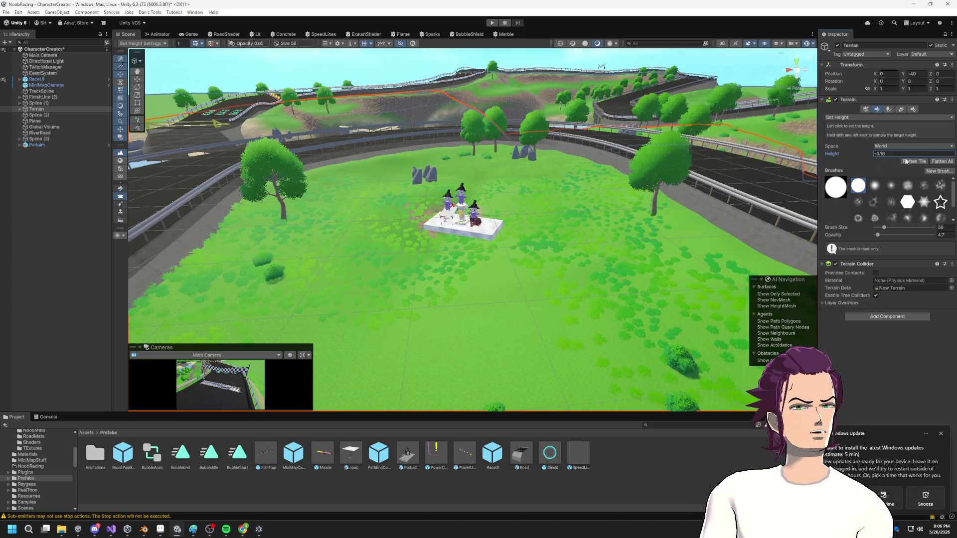
left_click_drag(860, 158, 843, 159)
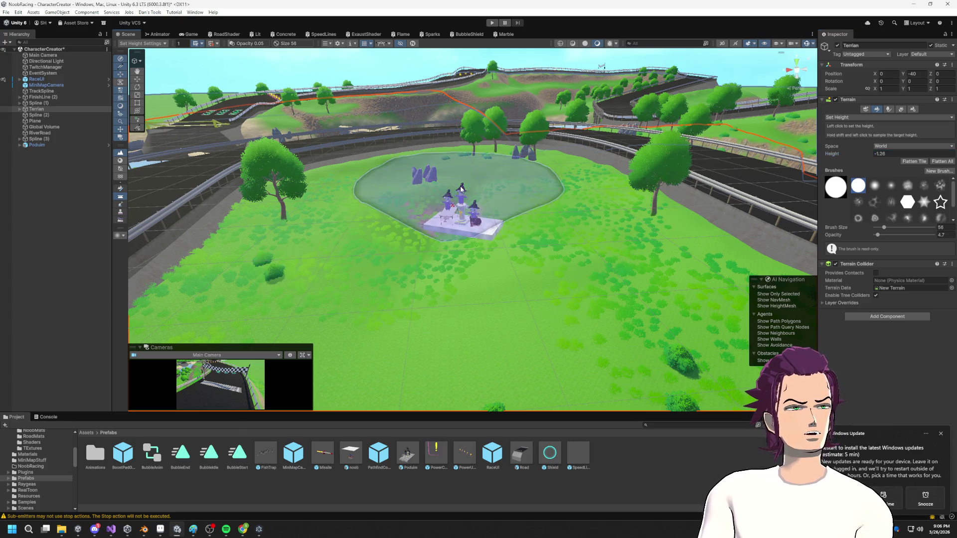
left_click_drag(455, 217, 461, 209)
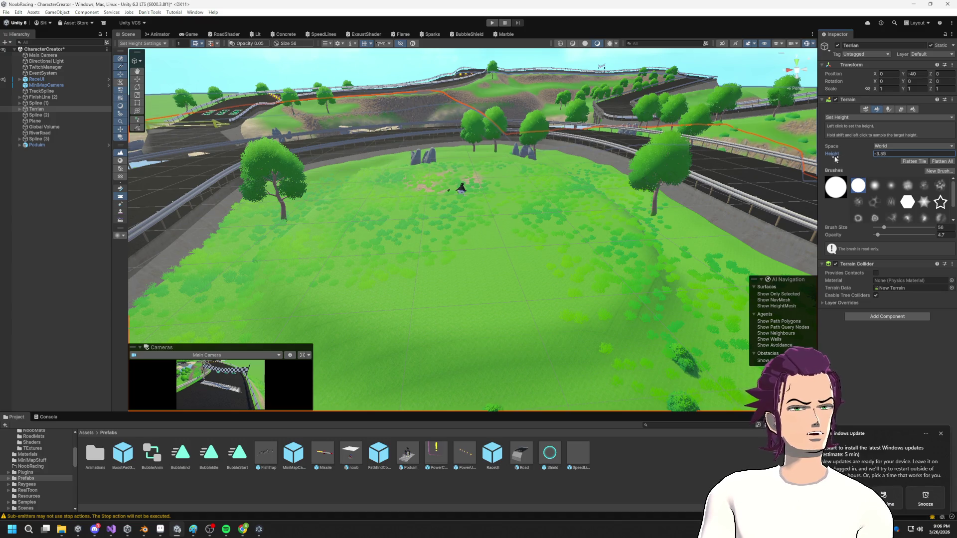
mouse_move(419, 249)
left_mouse_down()
mouse_move(451, 234)
mouse_move(446, 210)
mouse_move(507, 252)
left_mouse_up()
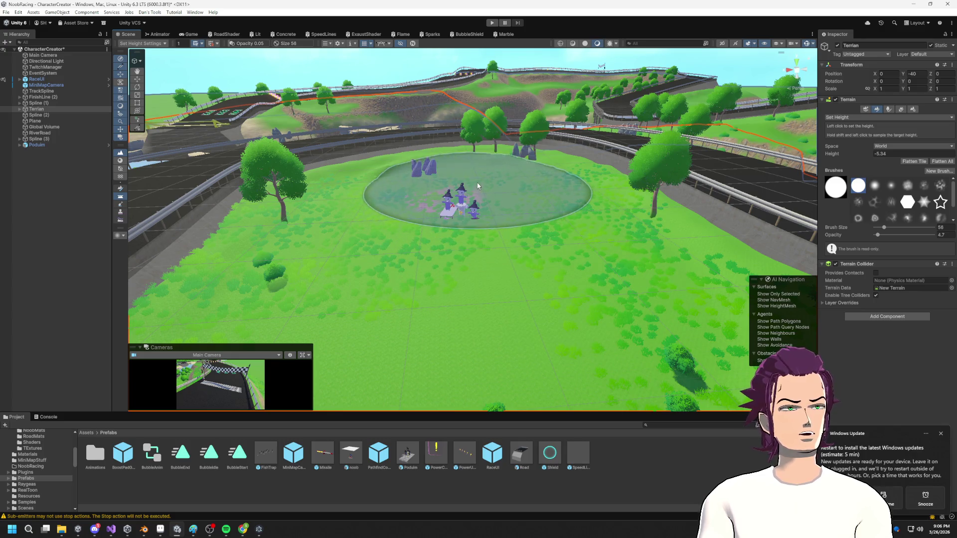
scroll(475, 267, "up", 5)
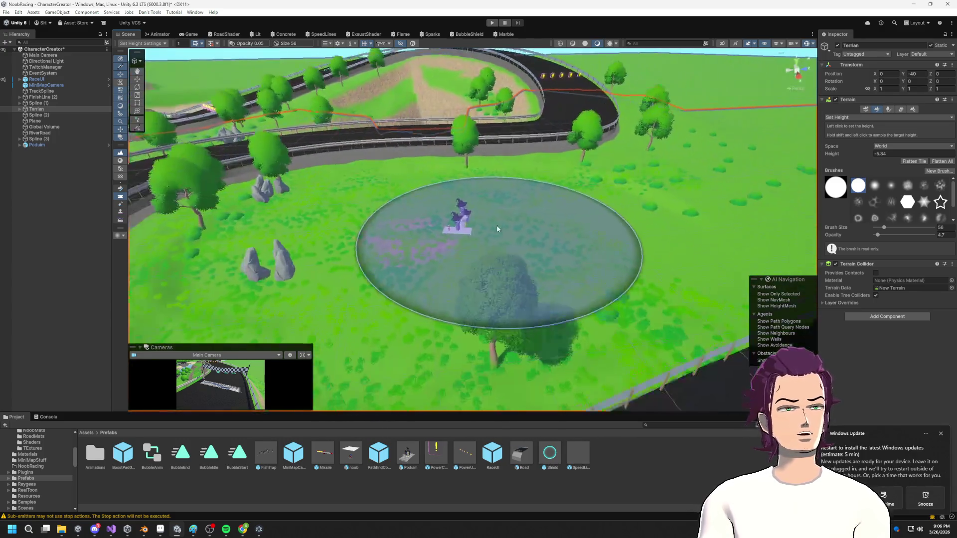
mouse_move(497, 229)
right_mouse_down()
mouse_move(488, 248)
mouse_move(463, 199)
mouse_move(490, 176)
mouse_move(451, 210)
mouse_move(398, 209)
mouse_move(459, 219)
mouse_move(505, 143)
right_mouse_up()
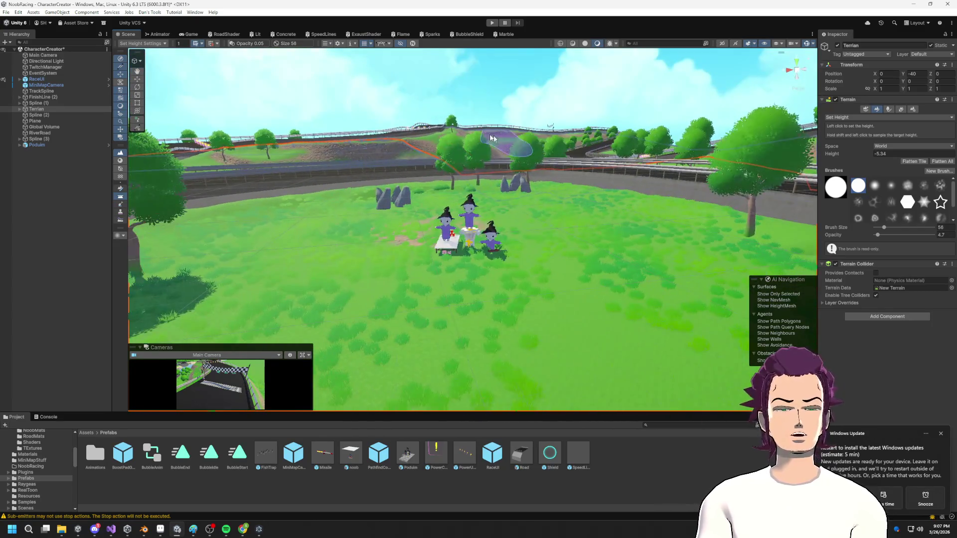
left_click(40, 145)
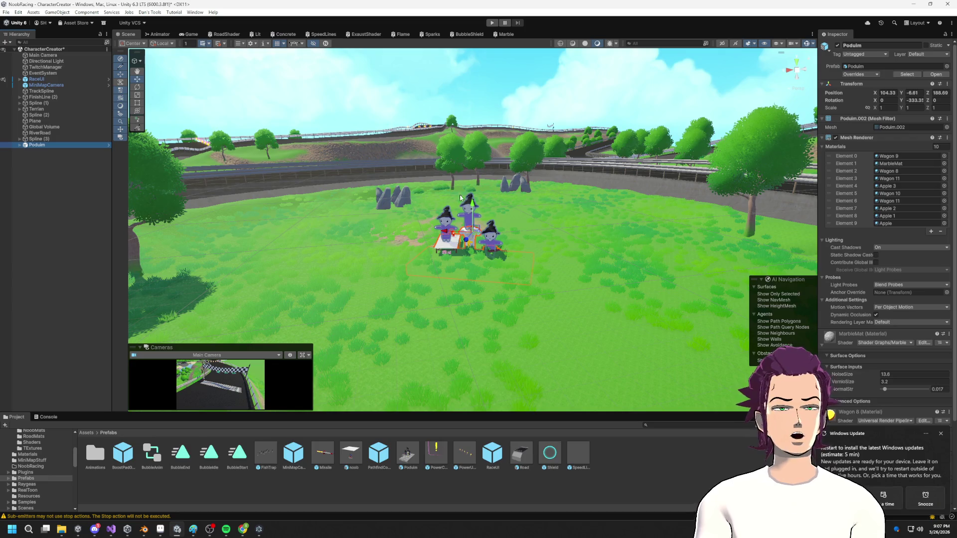
- Raise the Podium to Y -4.34 so its white platform clears the grass
left_click_drag(474, 207, 478, 187)
mouse_move(413, 193)
right_mouse_down()
mouse_move(449, 199)
mouse_move(489, 165)
mouse_move(528, 219)
mouse_move(571, 249)
mouse_move(440, 187)
right_mouse_up()
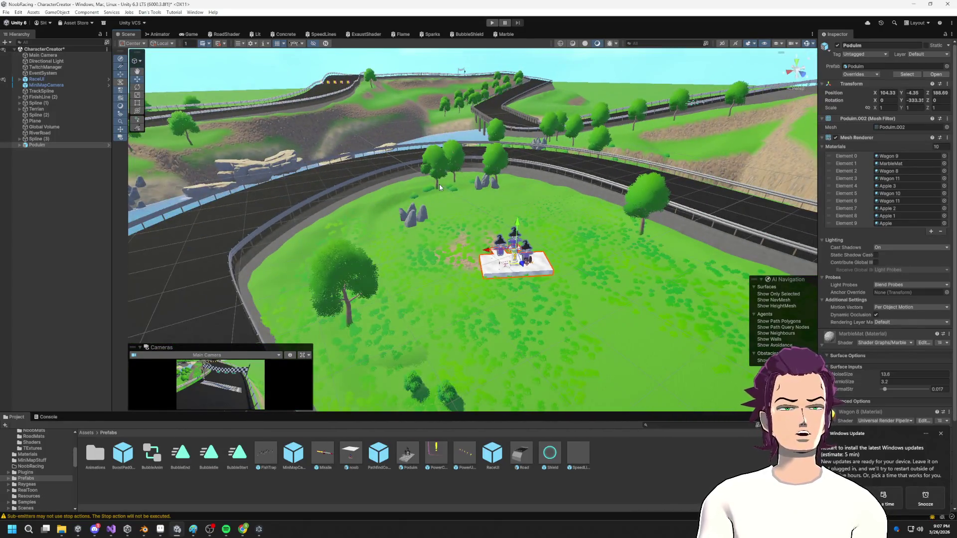
right_click_drag(554, 186, 589, 194)
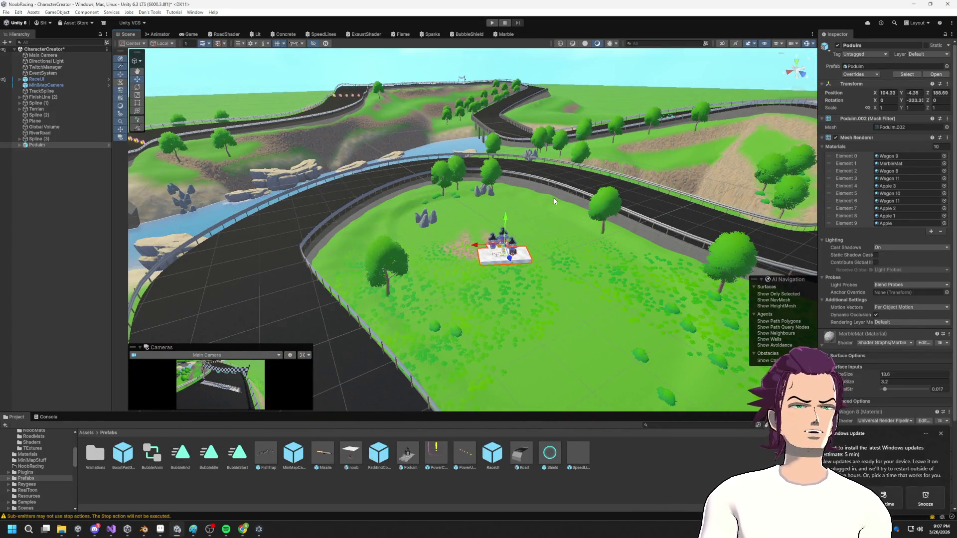
right_click_drag(535, 264, 318, 202)
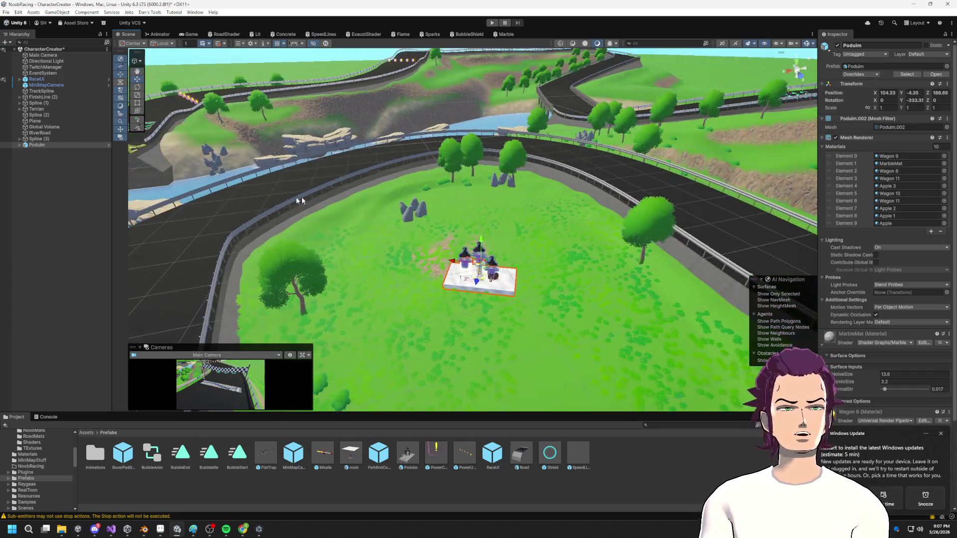
mouse_move(741, 239)
right_mouse_down()
mouse_move(429, 167)
mouse_move(502, 214)
mouse_move(525, 199)
mouse_move(550, 208)
right_mouse_up()
mouse_move(534, 148)
left_mouse_down()
mouse_move(534, 167)
mouse_move(533, 138)
mouse_move(529, 148)
left_mouse_up()
right_click_drag(586, 214, 620, 179)
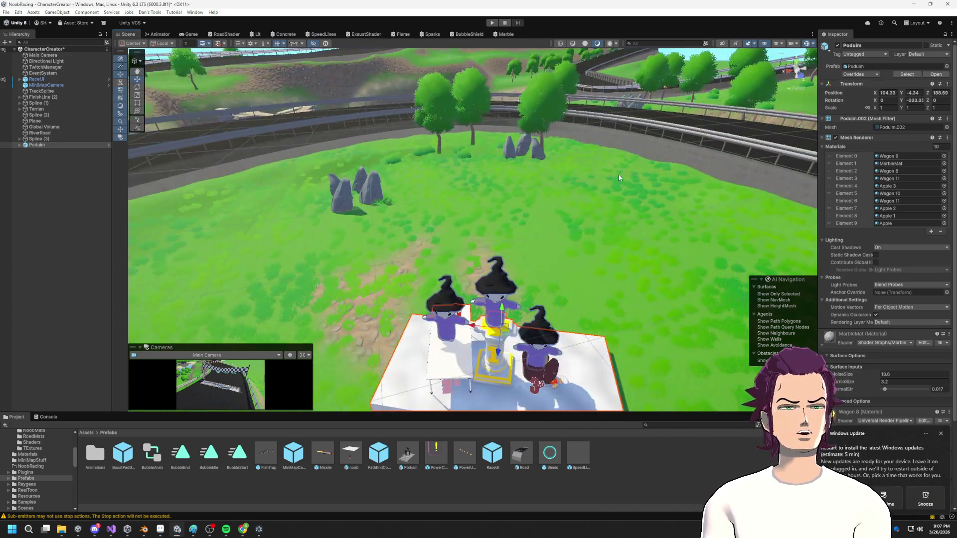
- Reselect the Podium and orbit around it to check its height against the track
left_click(620, 180)
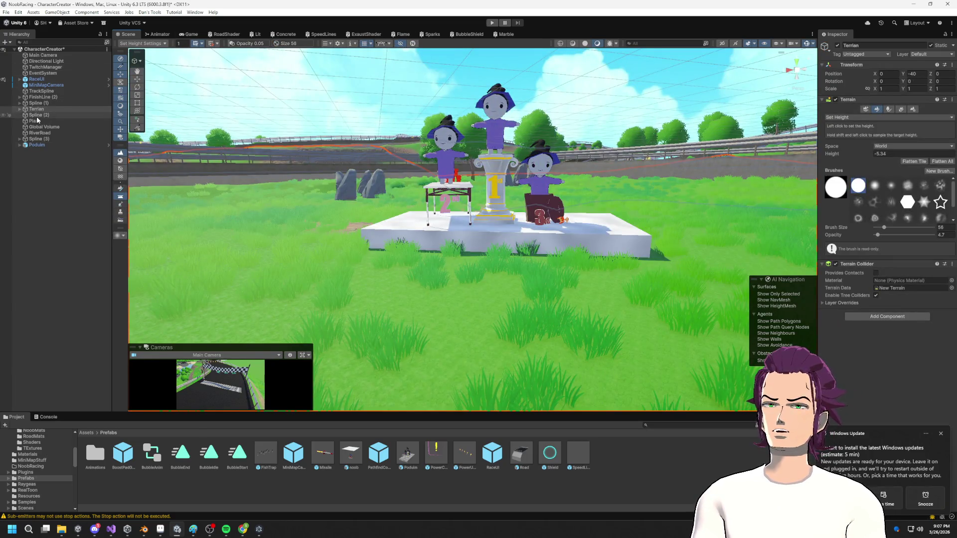
left_click(43, 145)
right_click_drag(340, 185, 398, 231)
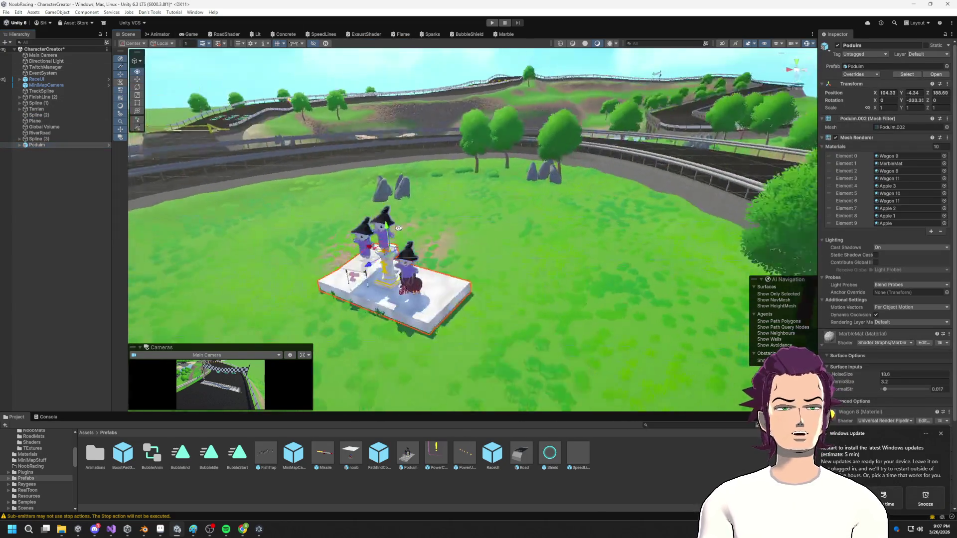
mouse_move(461, 231)
right_mouse_down()
mouse_move(484, 208)
mouse_move(548, 279)
mouse_move(542, 255)
right_mouse_up()
mouse_move(542, 255)
left_mouse_down("alt")
mouse_move(637, 222)
mouse_move(828, 267)
left_mouse_up("alt")
mouse_move(369, 263)
left_mouse_down("alt")
mouse_move(412, 187)
mouse_move(429, 198)
mouse_move(323, 215)
mouse_move(334, 249)
mouse_move(341, 192)
mouse_move(339, 207)
mouse_move(349, 199)
mouse_move(364, 235)
mouse_move(379, 202)
mouse_move(632, 338)
mouse_move(523, 234)
left_mouse_up("alt")
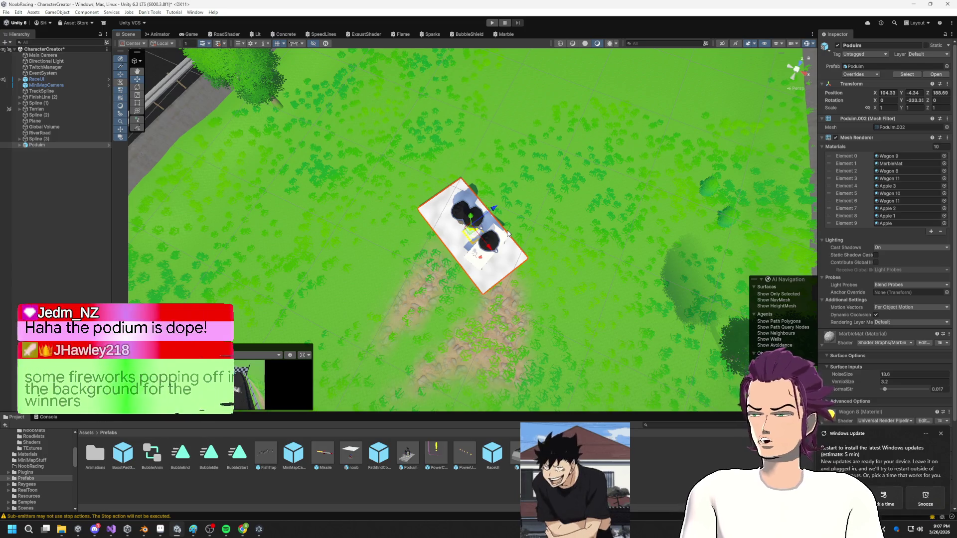
- Glance at the browser, return to a low front view, then bring Blender's NoobScuffed1.blend forward
scroll(465, 215, "up", 1)
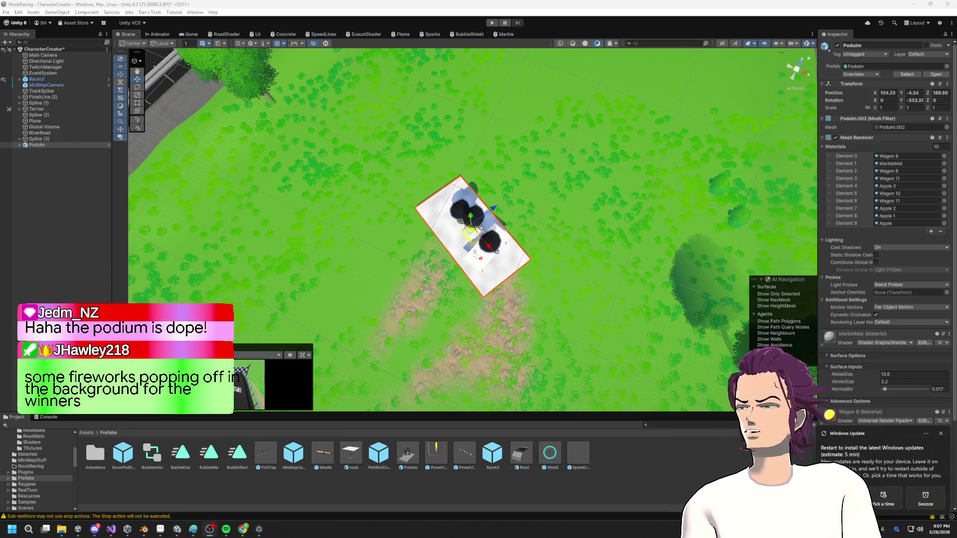
key("alt+Tab")
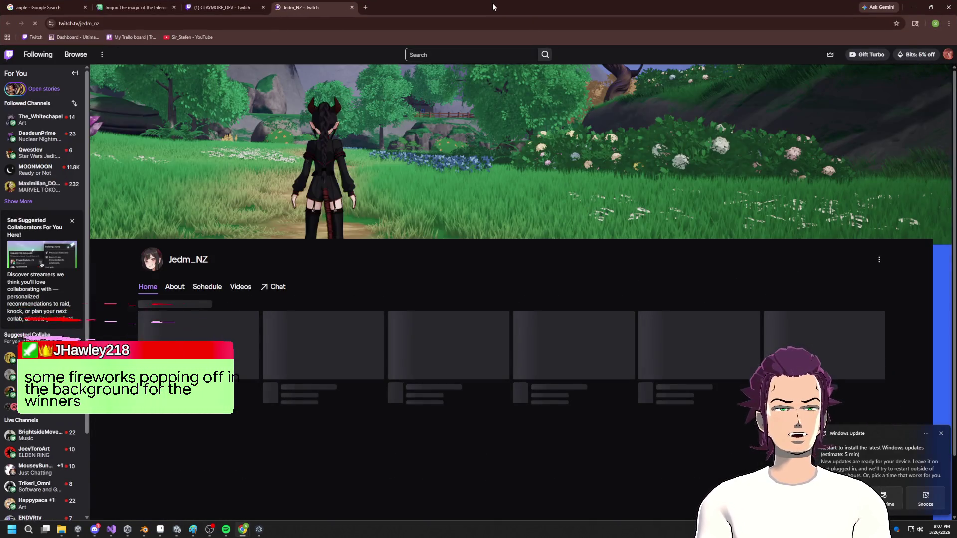
left_click(910, 8)
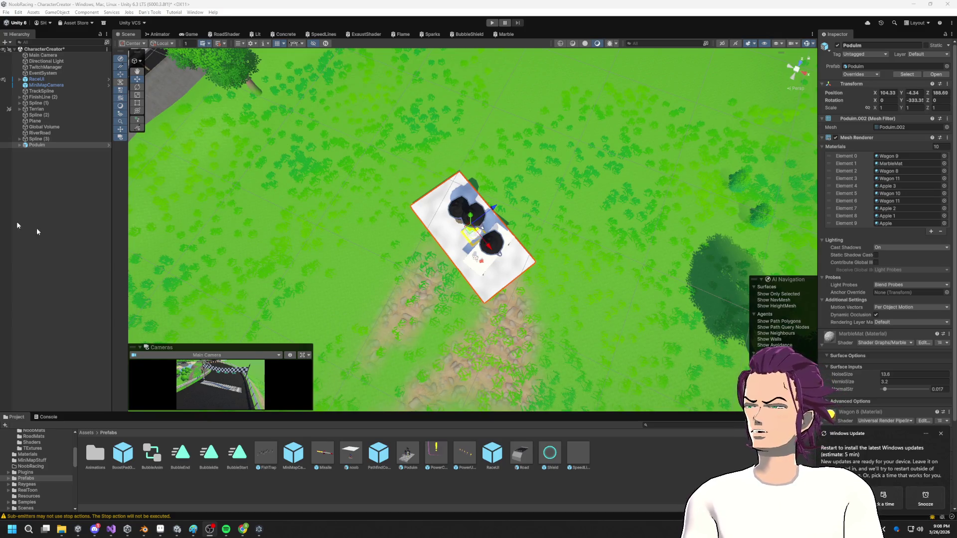
left_click_drag(376, 218, 449, 248, "alt")
scroll(449, 248, "up", 5)
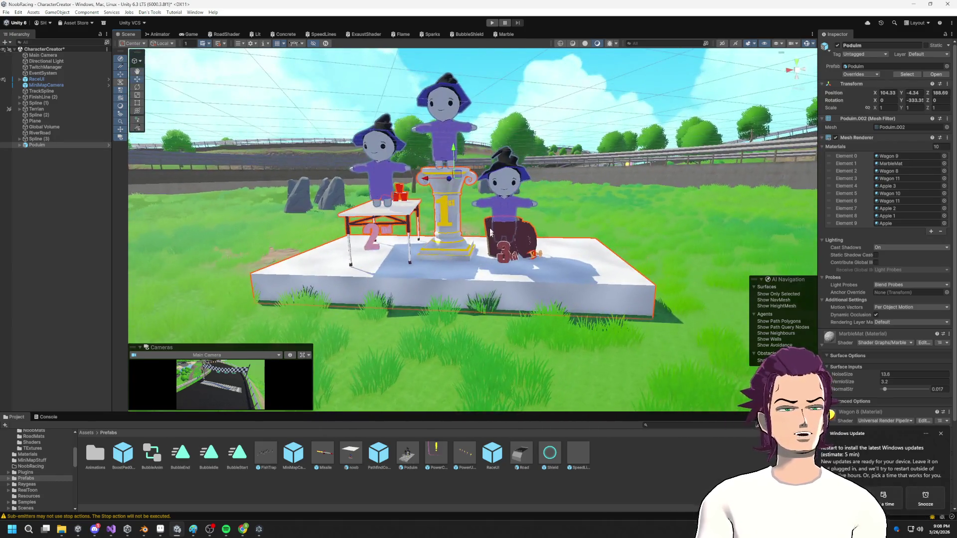
left_click(145, 529)
scroll(399, 330, "down", 5)
scroll(404, 301, "up", 2)
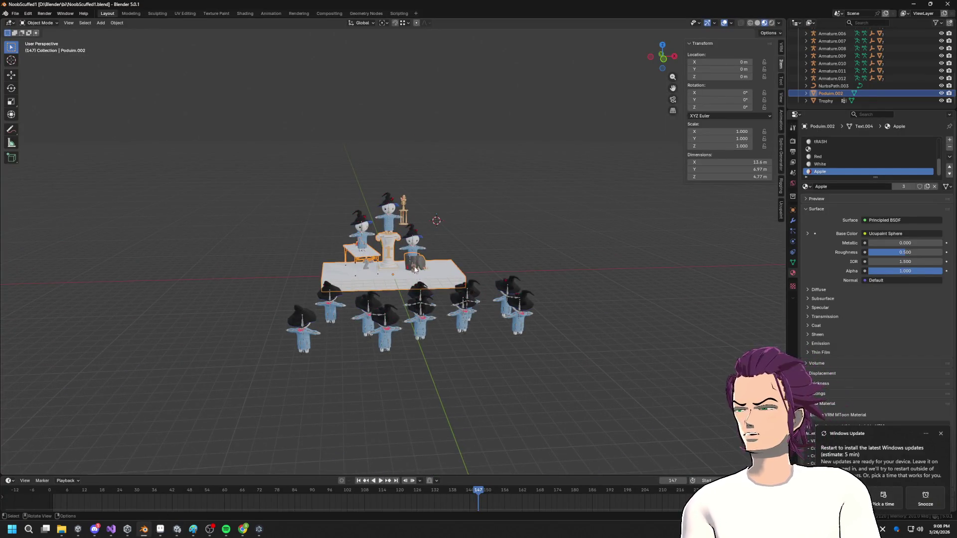
- Orbit and pan the Blender viewport to a low view of the podium and crowd
scroll(414, 266, "up", 3)
middle_click_drag(420, 265, 413, 251)
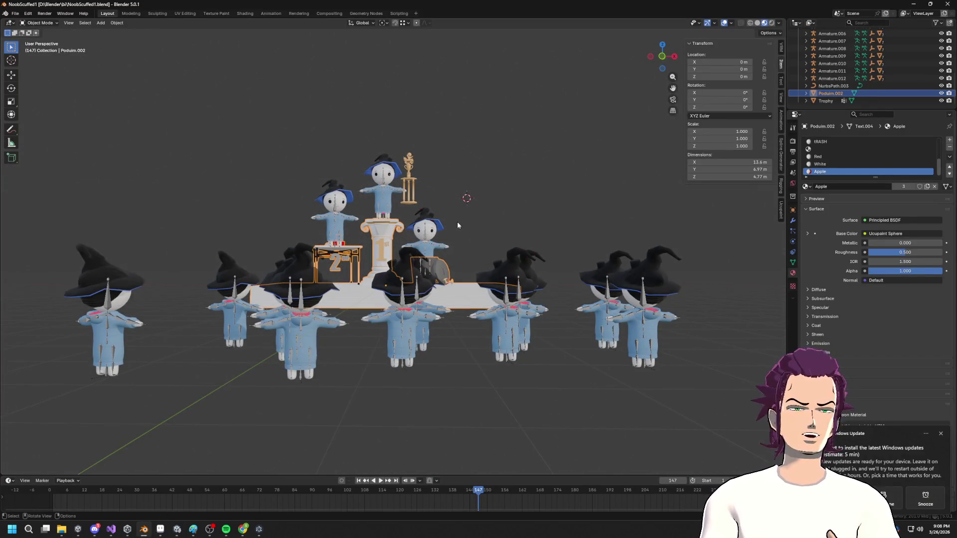
middle_click_drag(457, 226, 461, 238)
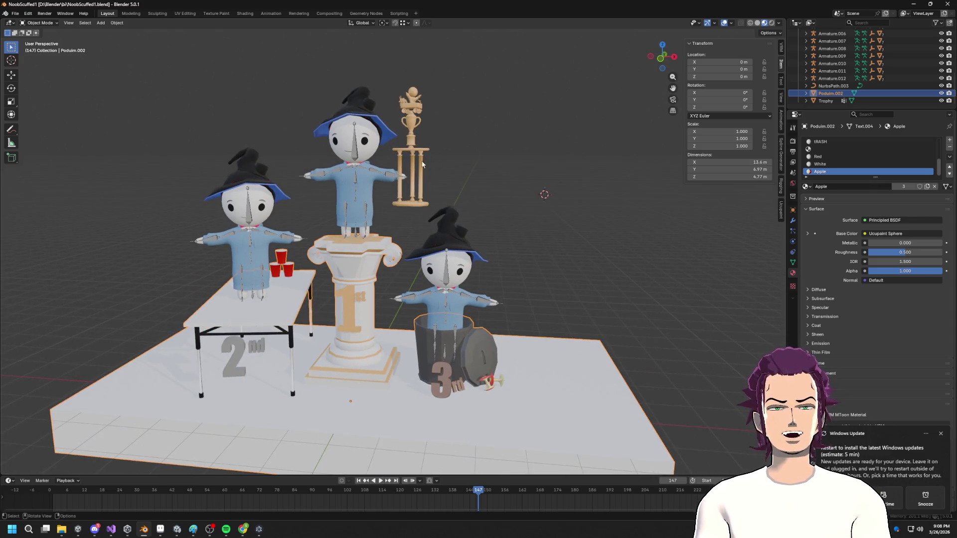
scroll(404, 120, "up", 5)
mouse_move(417, 134)
middle_mouse_down()
mouse_move(417, 171)
mouse_move(360, 235)
mouse_move(400, 167)
mouse_move(359, 197)
middle_mouse_up()
scroll(361, 235, "up", 3)
scroll(384, 194, "down", 3)
scroll(400, 167, "down", 5)
scroll(350, 202, "up", 2)
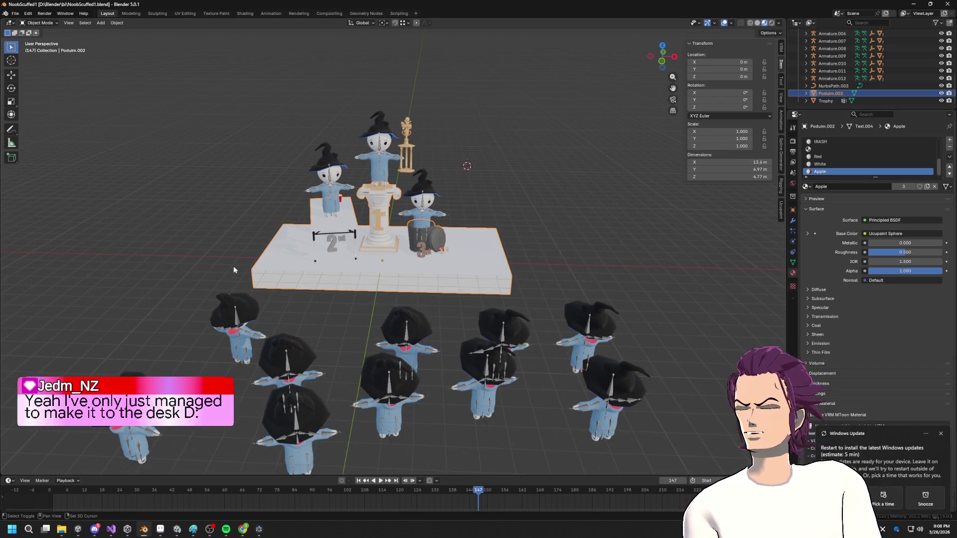
middle_click_drag(232, 267, 236, 251, "shift")
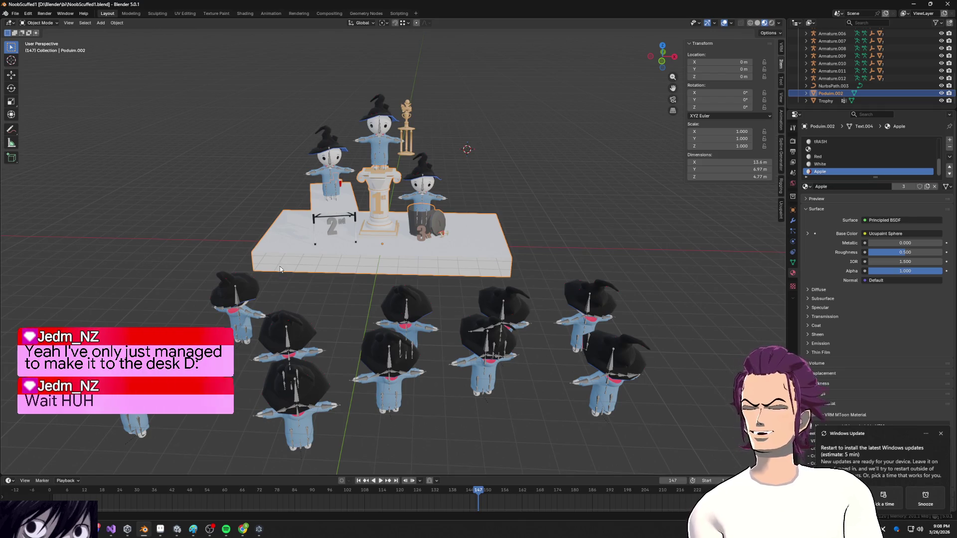
middle_click_drag(294, 263, 419, 147)
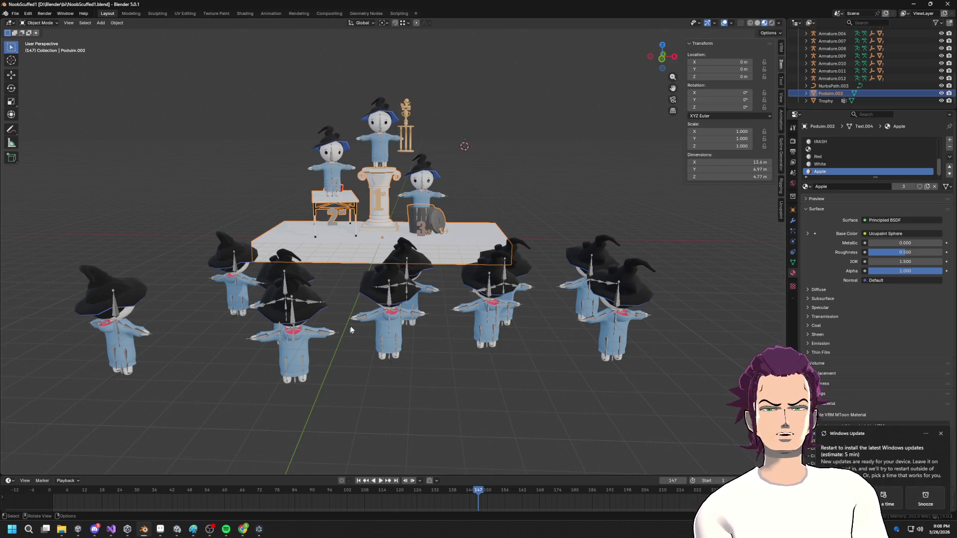
- Box-select the middle-right, left-front and outer front-row crowd armatures together
left_click_drag(378, 291, 560, 350)
left_click_drag(154, 280, 234, 322, "shift")
mouse_move(102, 314)
left_mouse_down("shift")
mouse_move(485, 358)
mouse_move(648, 359)
left_mouse_up("shift")
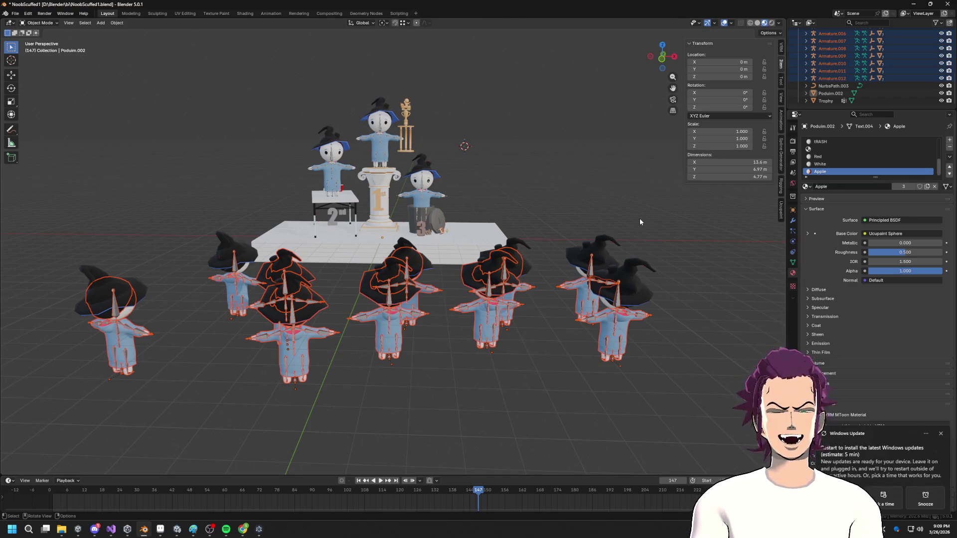
- Box-select all crowd figures' armatures and meshes, then switch back to Unity
left_click(379, 132)
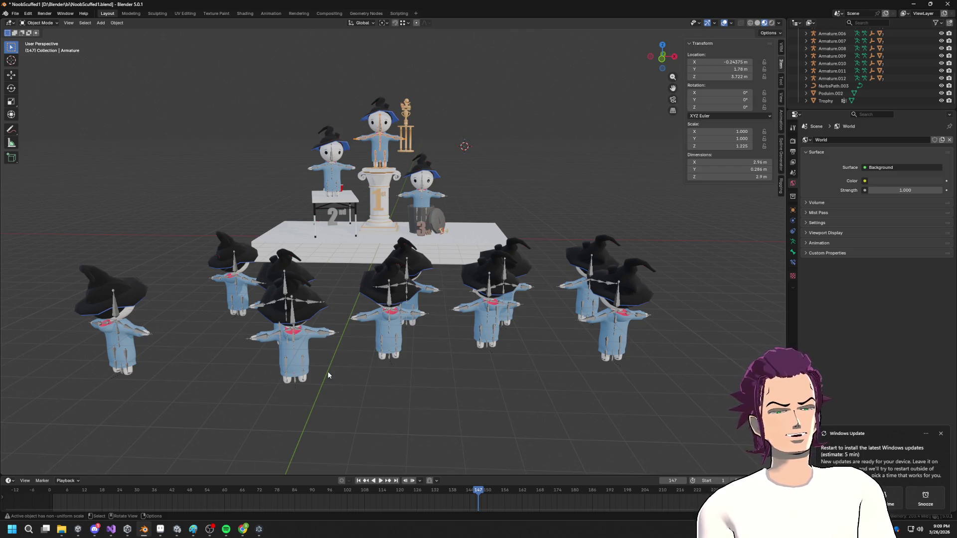
left_click_drag(126, 268, 682, 406)
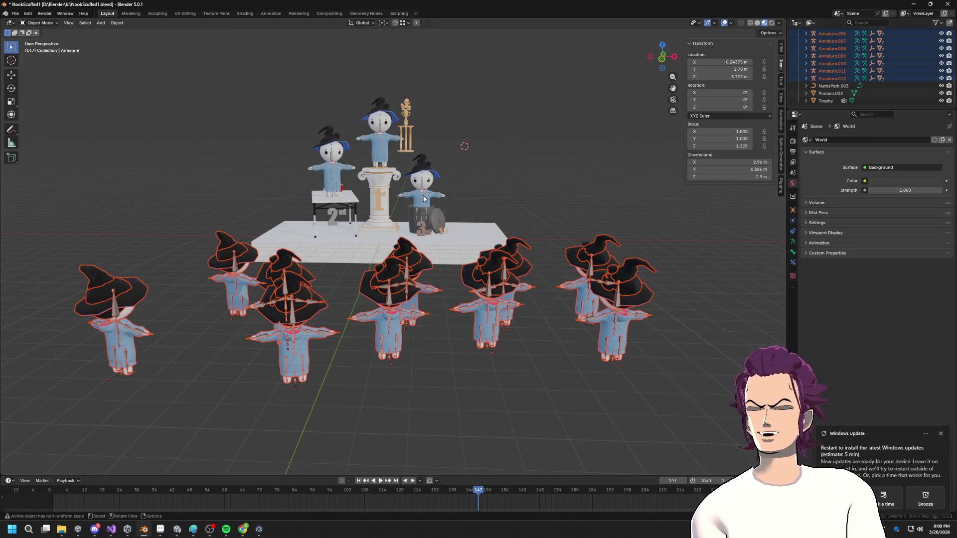
mouse_move(423, 195)
middle_mouse_down()
mouse_move(363, 232)
mouse_move(439, 263)
mouse_move(433, 225)
middle_mouse_up()
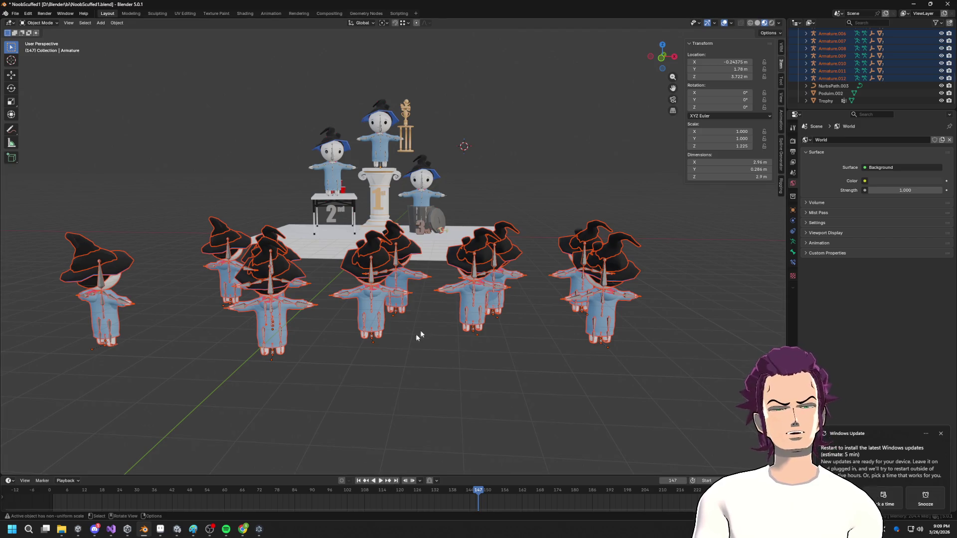
key("alt+Tab")
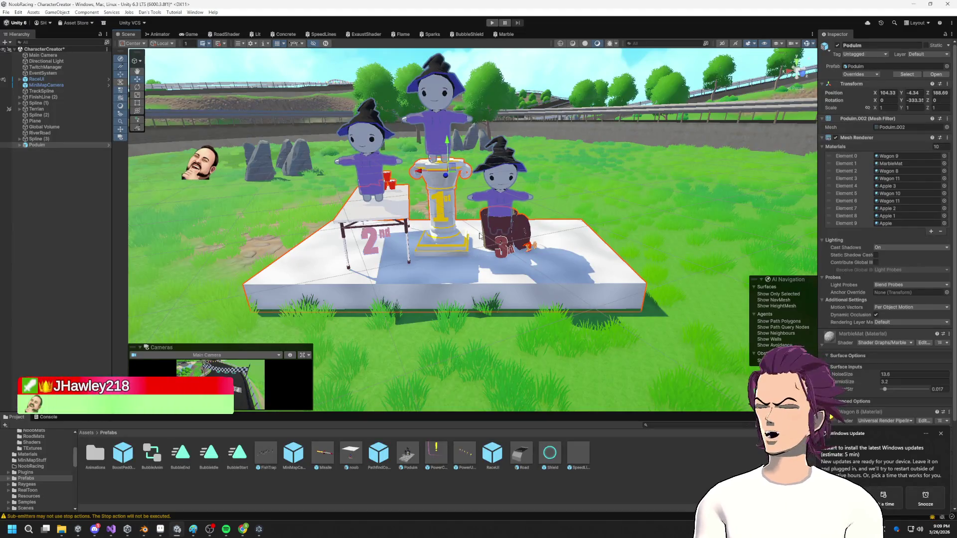
key("f")
scroll(496, 218, "down", 3)
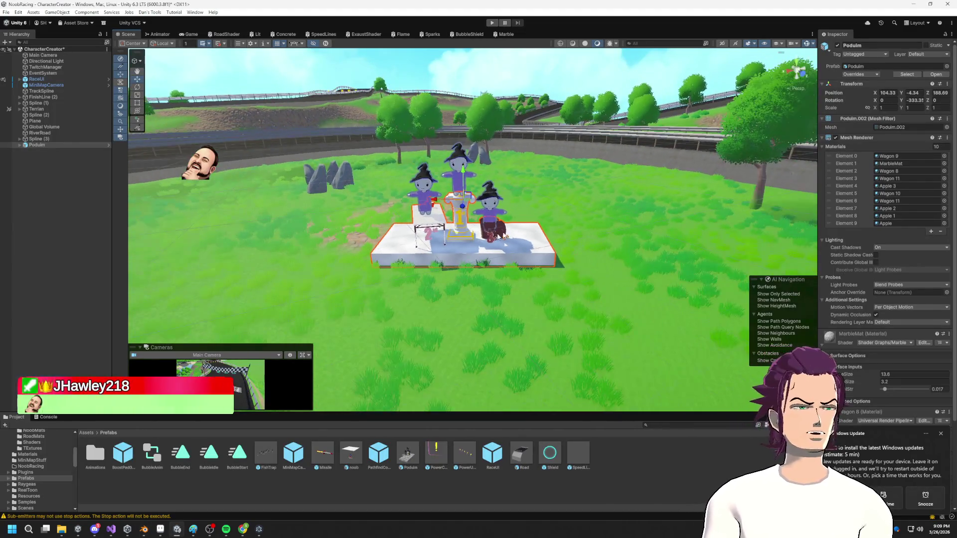
scroll(662, 254, "down", 2)
scroll(662, 254, "down", 1)
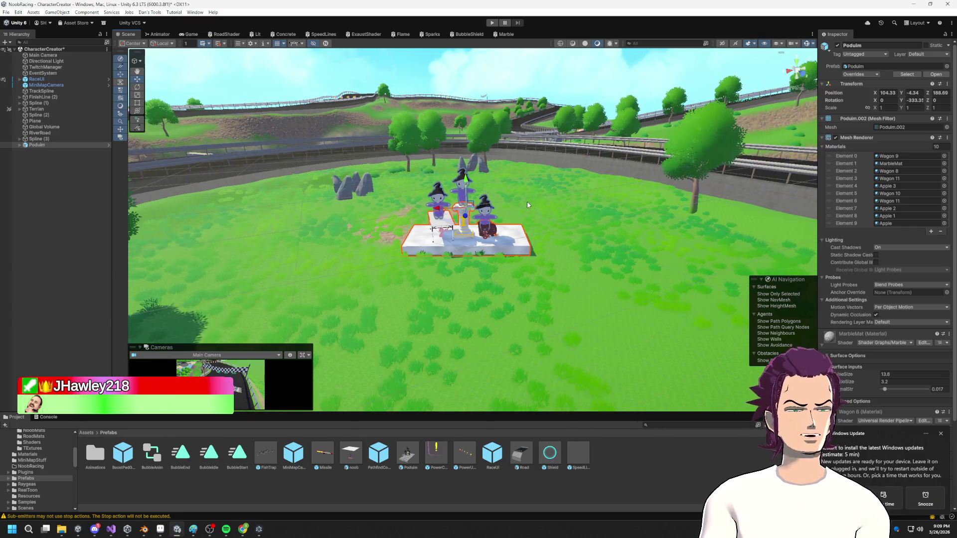
scroll(481, 207, "down", 1)
mouse_move(481, 207)
right_mouse_down()
mouse_move(363, 207)
mouse_move(405, 234)
right_mouse_up()
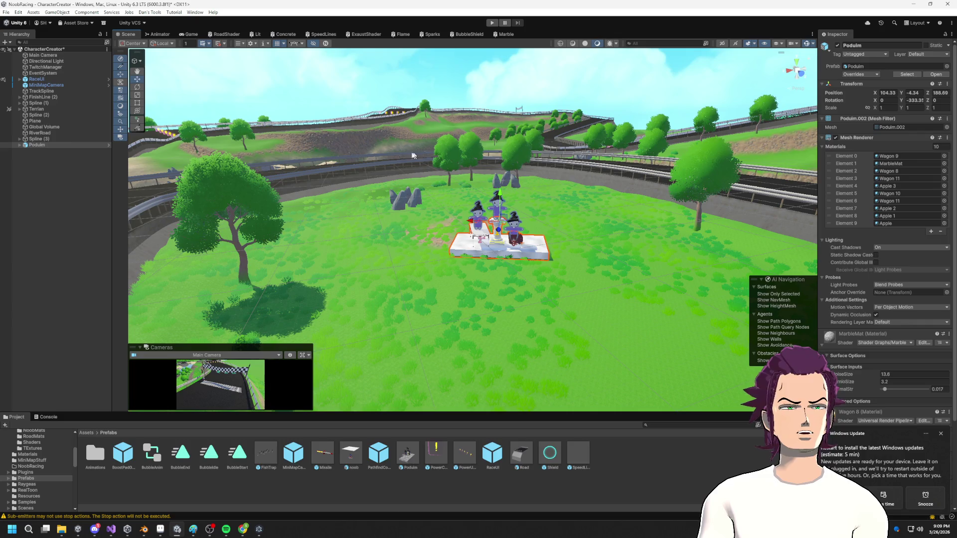
scroll(593, 188, "up", 3)
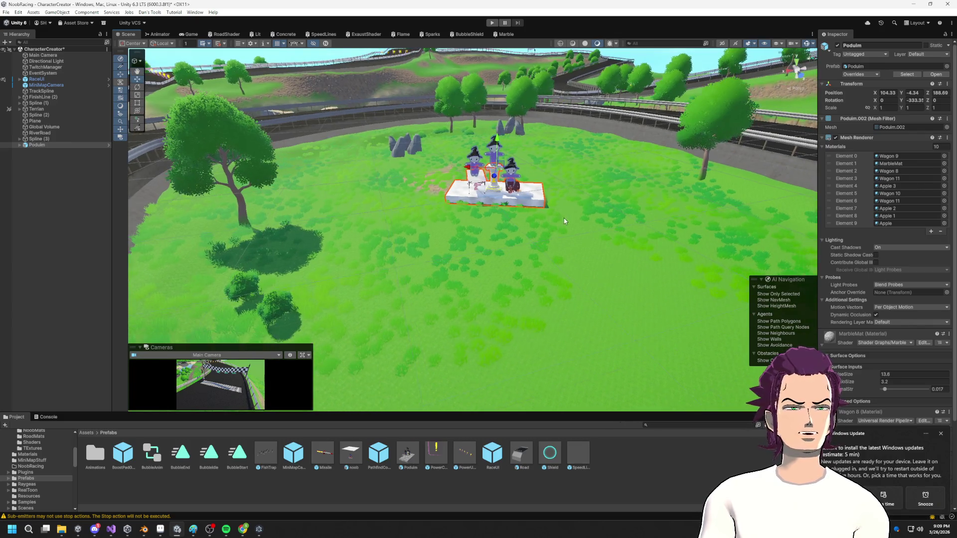
key("alt+Tab")
- Maximize the browser and search Google for 'race victory podium'
left_click_drag(699, 79, 477, 71)
double_click(474, 64)
left_click(186, 23)
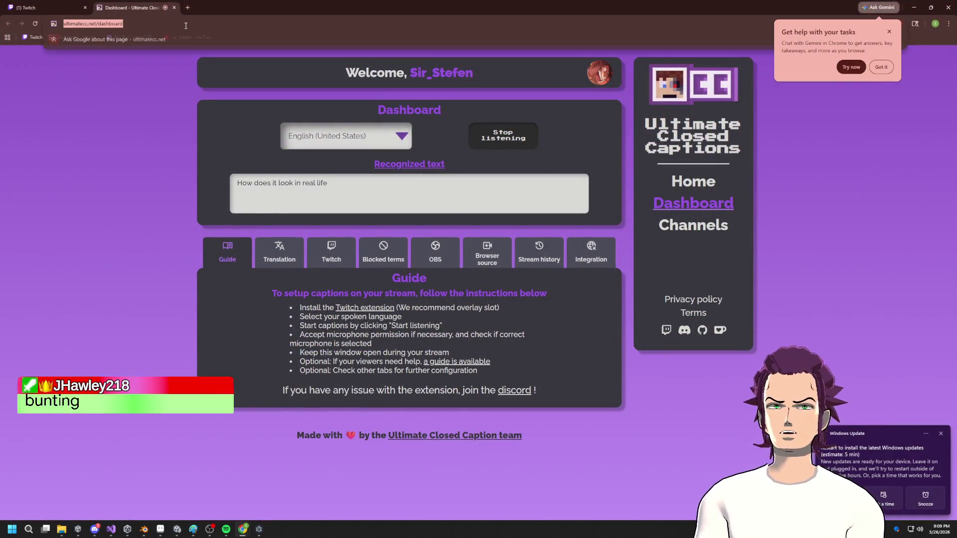
type("race ")
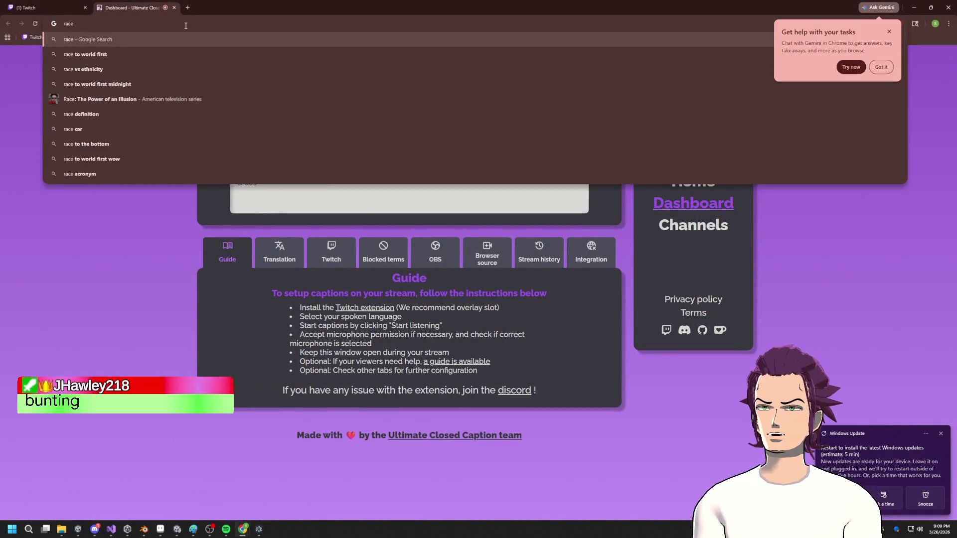
type("victory")
type(" podui")
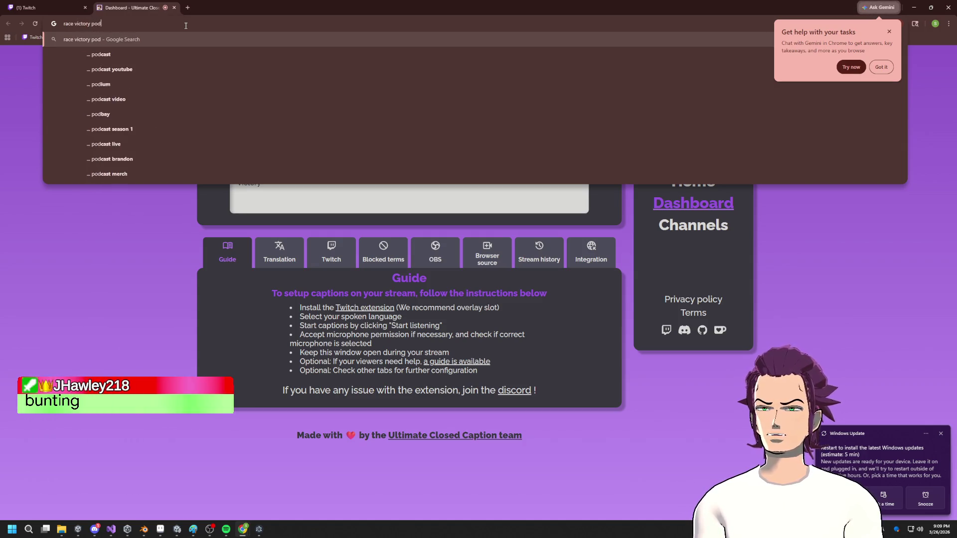
key("Down")
key("Down")
key("Up")
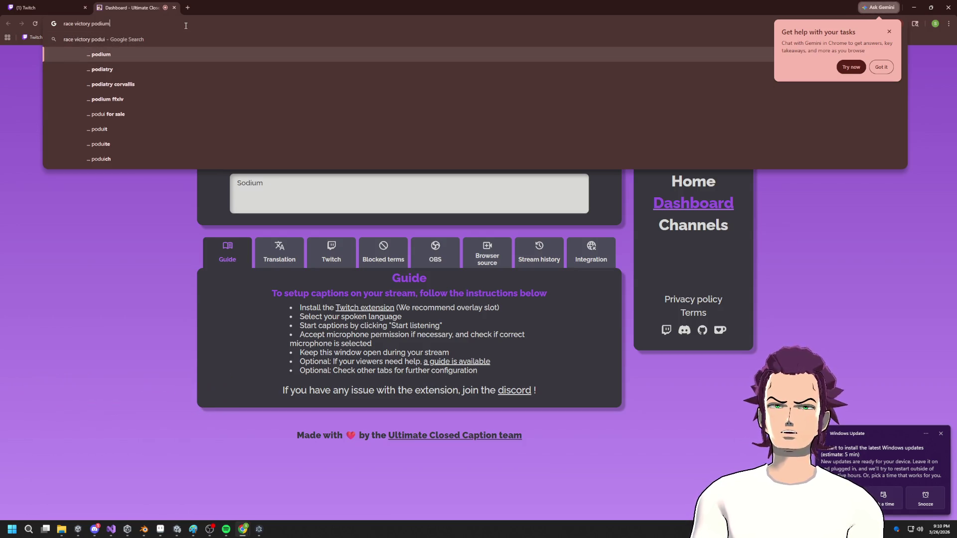
key("Return")
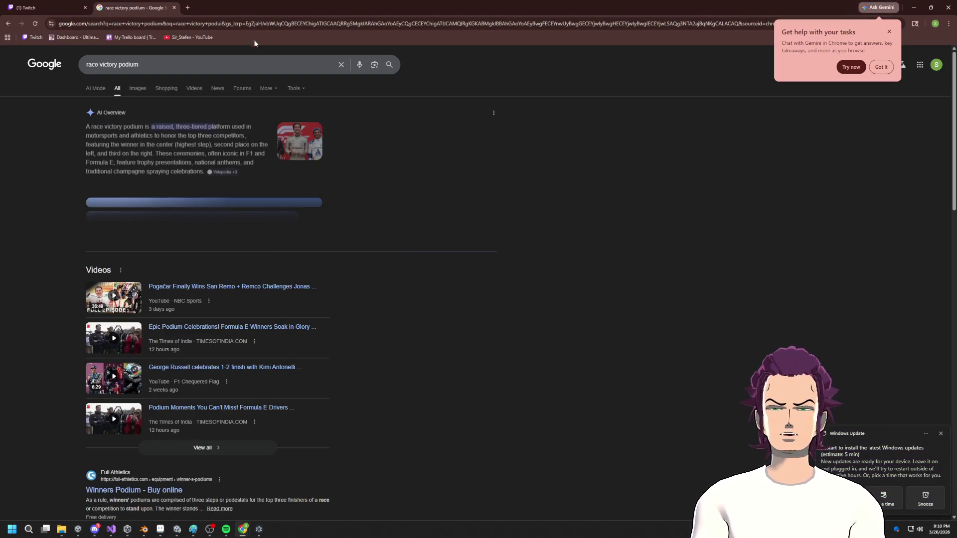
- Browse the image results and preview the Mexico City podium celebration before returning to Unity
scroll(298, 156, "down", 5)
scroll(303, 153, "down", 6)
scroll(508, 207, "up", 10)
scroll(384, 177, "down", 4)
scroll(382, 177, "down", 7)
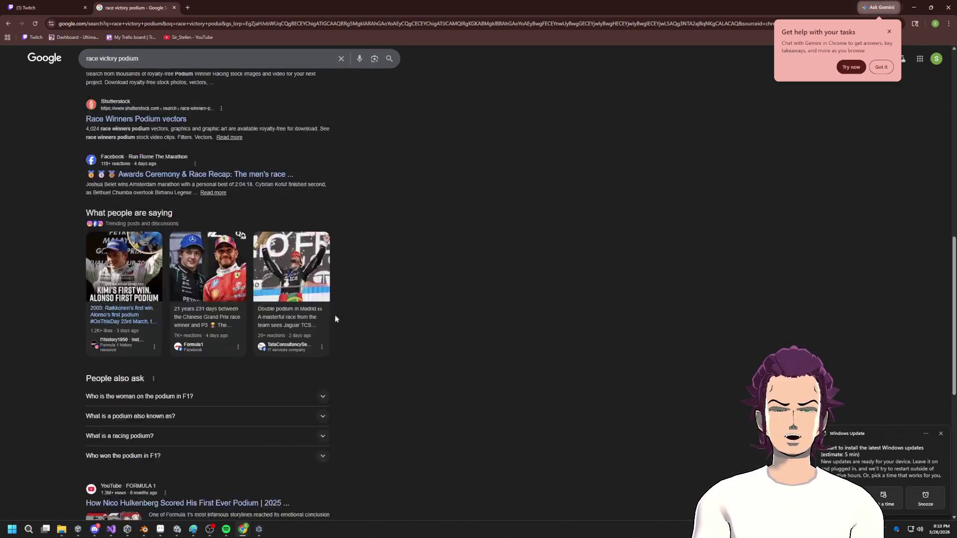
scroll(313, 224, "up", 11)
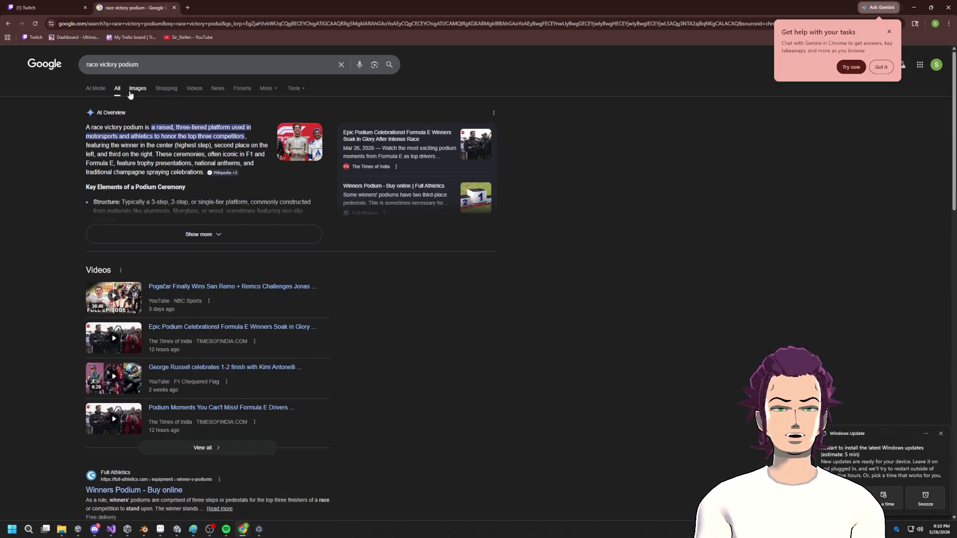
left_click(131, 93)
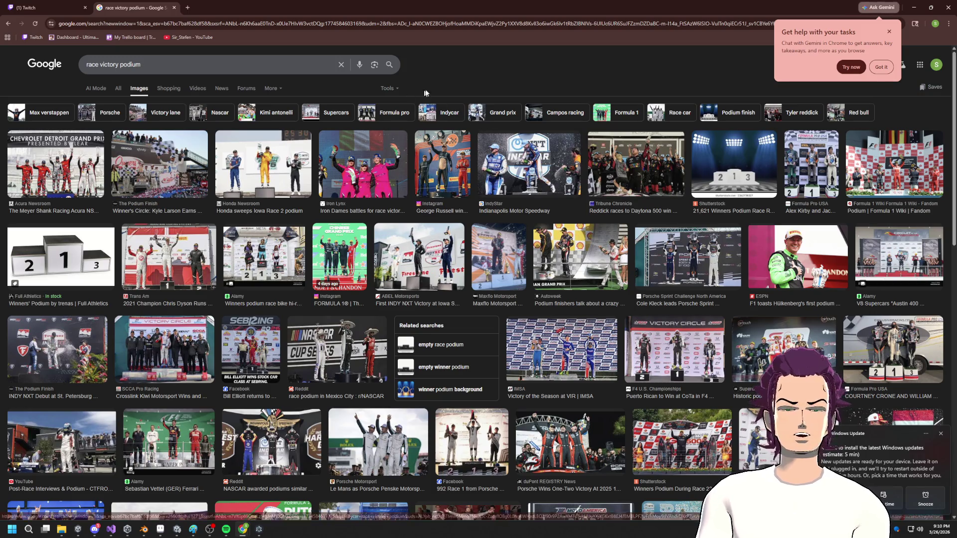
scroll(399, 214, "down", 3)
scroll(399, 214, "down", 2)
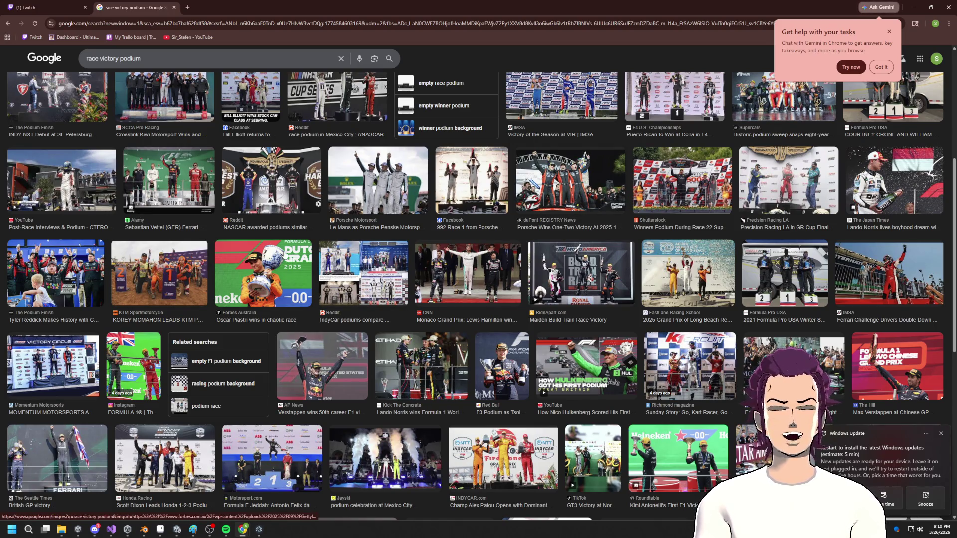
scroll(421, 348, "down", 2)
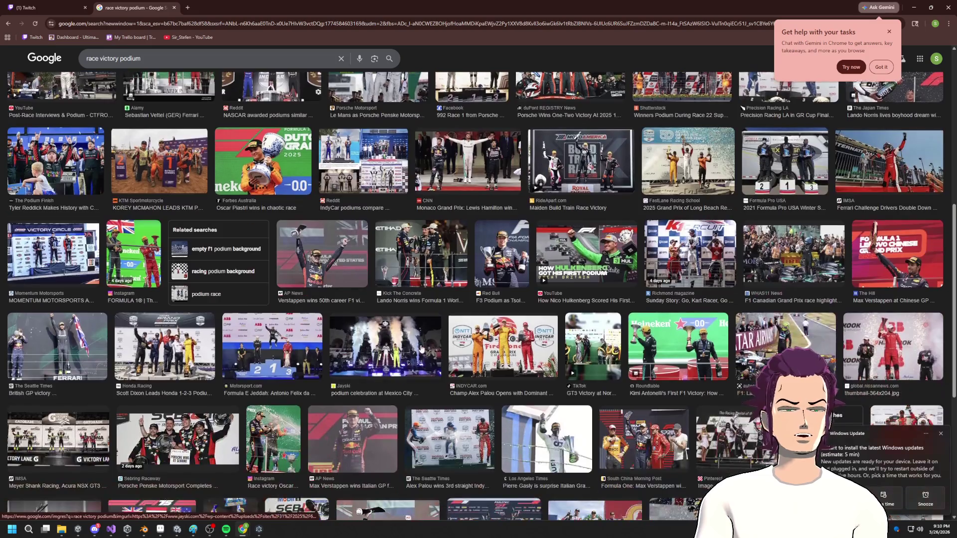
left_click(401, 339)
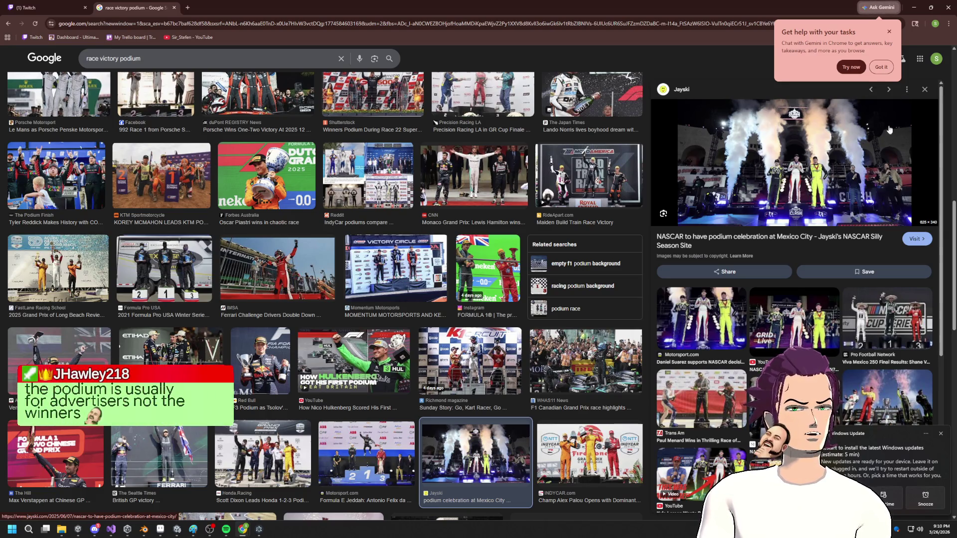
key("alt+Tab")
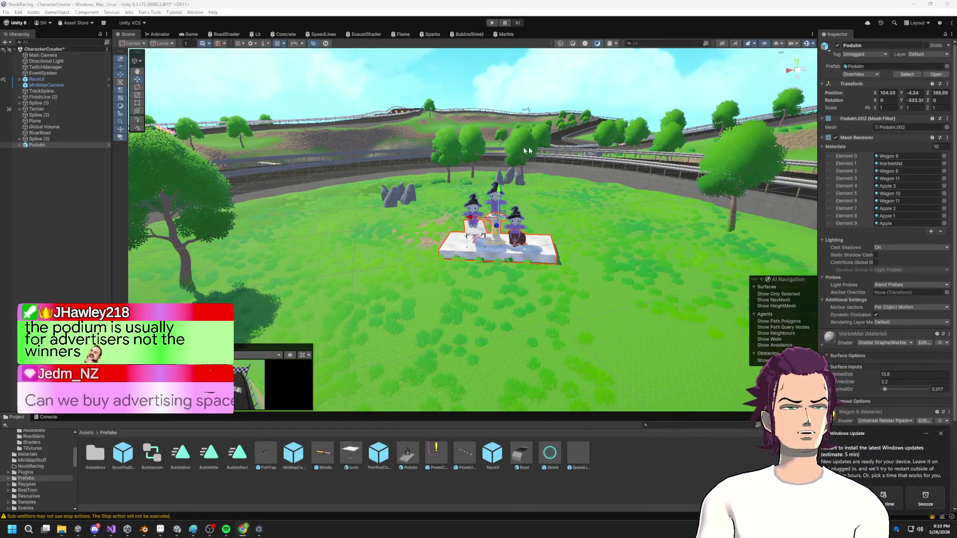
mouse_move(584, 273)
left_mouse_down("alt")
mouse_move(566, 119)
mouse_move(594, 217)
left_mouse_up("alt")
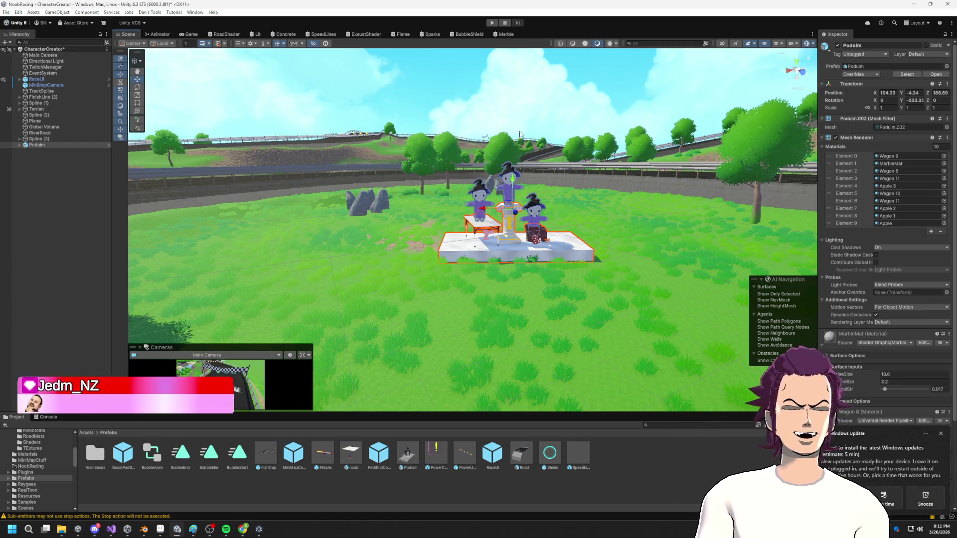
mouse_move(486, 118)
left_mouse_down("alt")
mouse_move(504, 115)
mouse_move(543, 73)
left_mouse_up("alt")
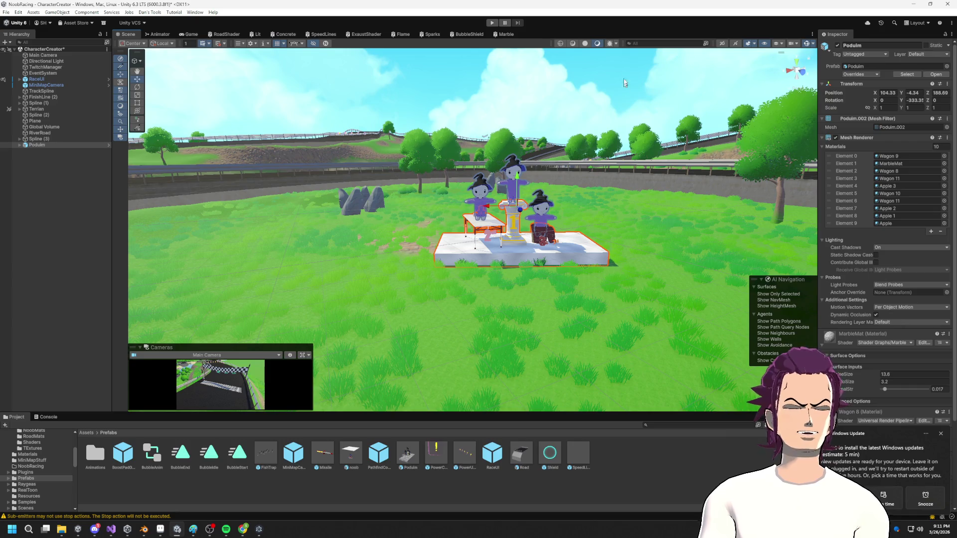
middle_click_drag(448, 145, 418, 139)
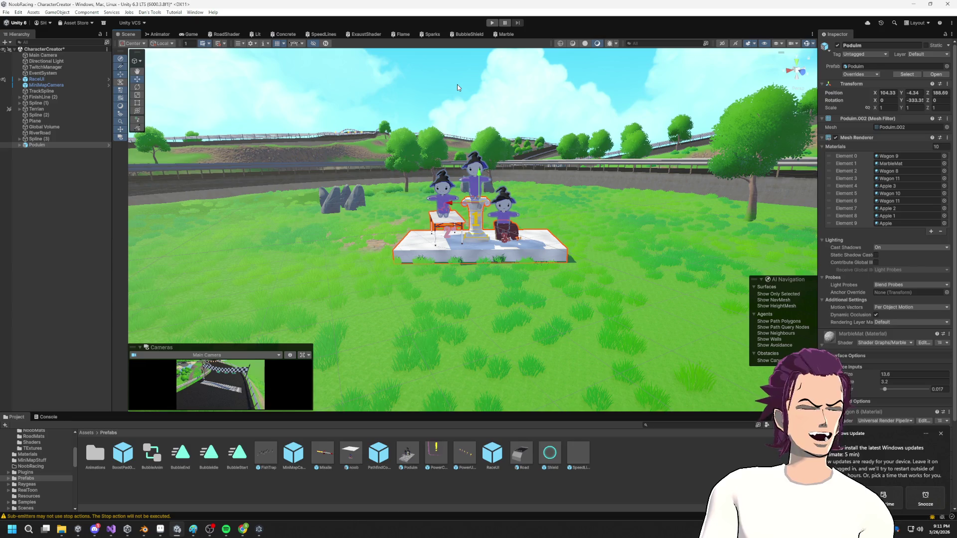
mouse_move(474, 94)
left_mouse_down()
mouse_move(542, 307)
mouse_move(546, 286)
left_mouse_up()
left_click(547, 286)
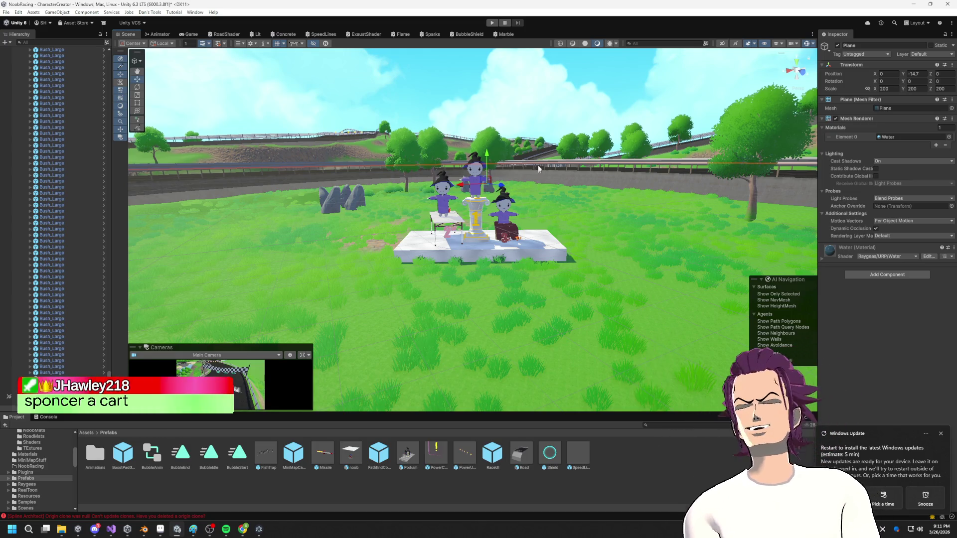
scroll(538, 173, "down", 2)
scroll(541, 192, "up", 3)
scroll(549, 150, "up", 2)
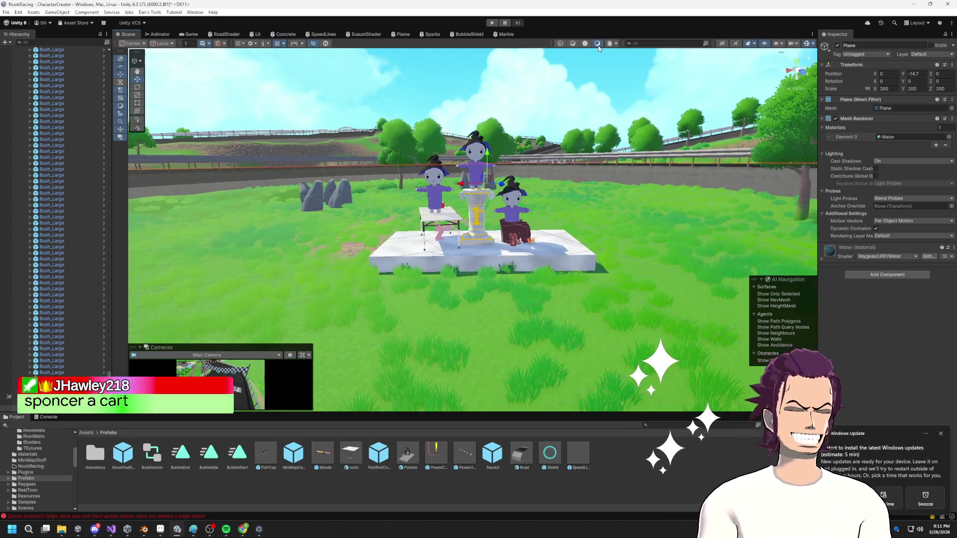
right_click_drag(476, 179, 480, 186)
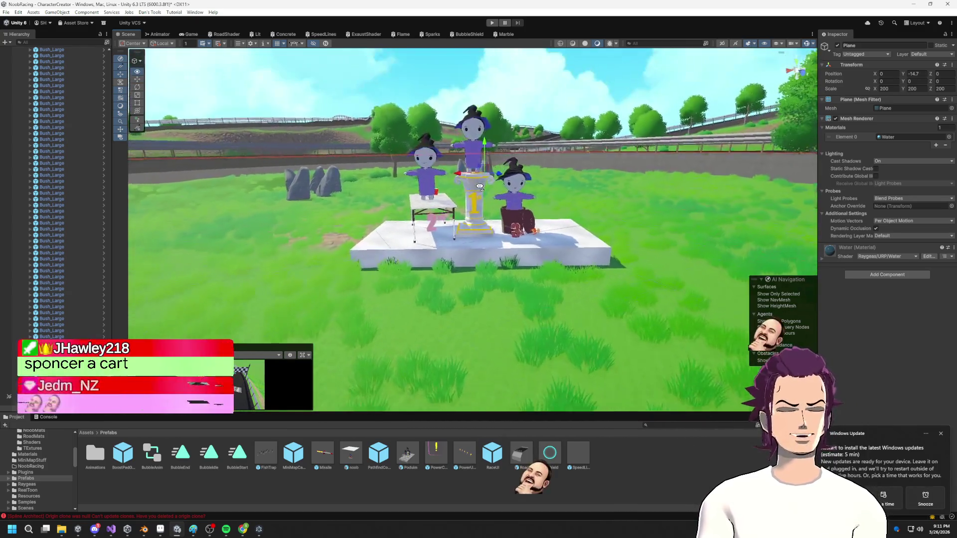
left_click(518, 215)
scroll(531, 199, "up", 3)
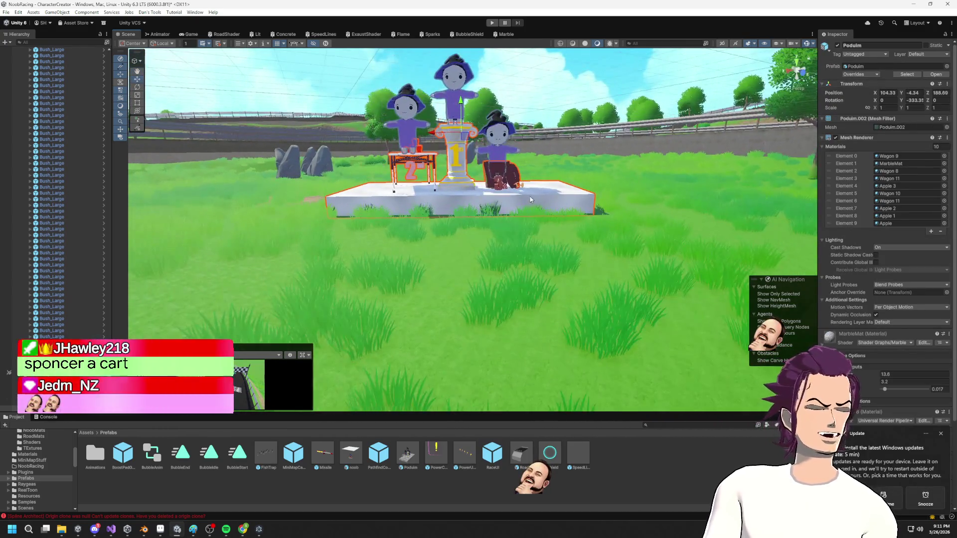
scroll(531, 199, "down", 3)
scroll(498, 192, "up", 3)
middle_click_drag(451, 176, 469, 187)
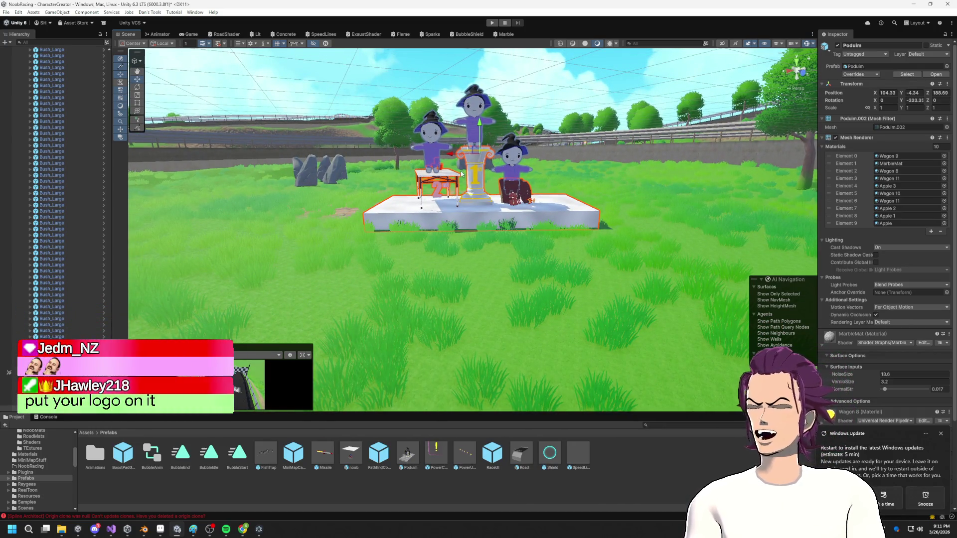
scroll(461, 174, "down", 3)
scroll(464, 189, "up", 2)
scroll(478, 226, "down", 2)
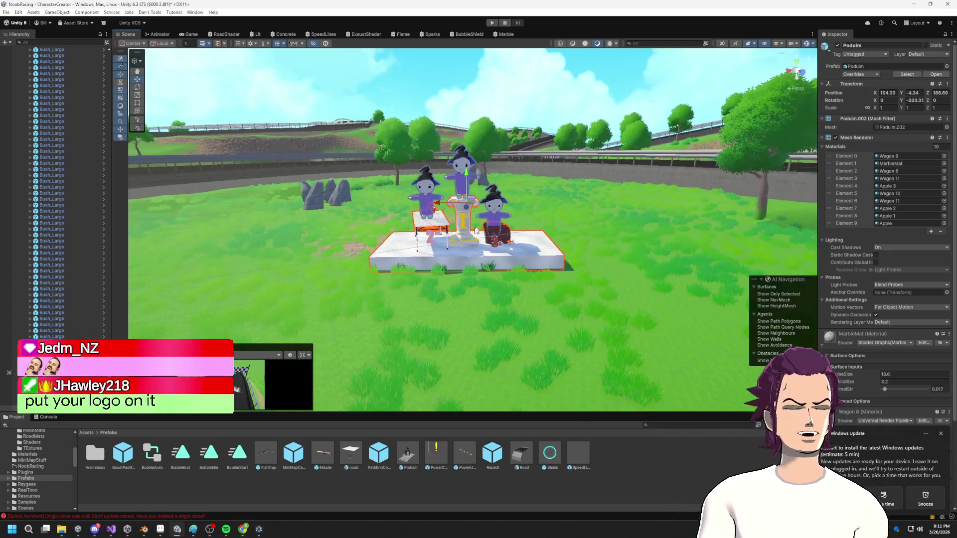
scroll(478, 227, "down", 2)
left_click_drag(477, 226, 320, 143, "alt")
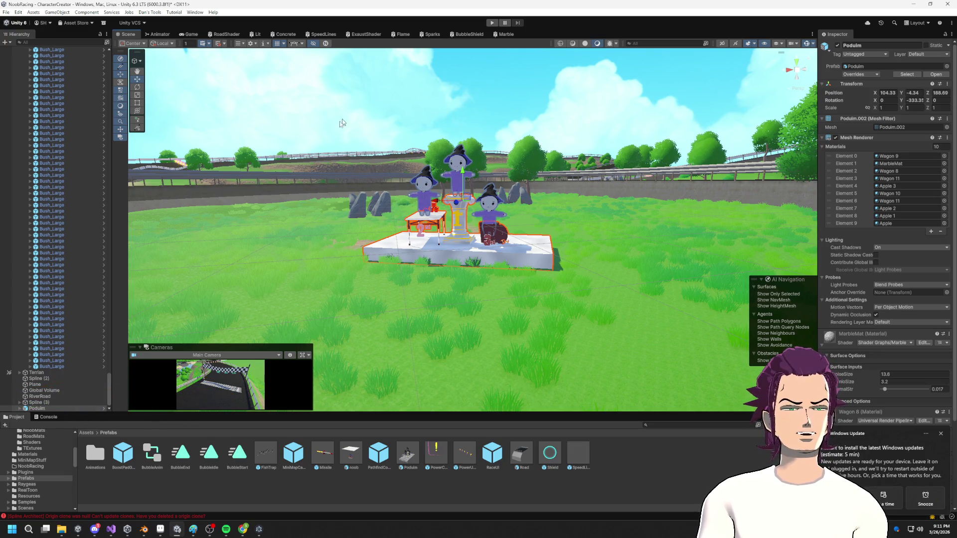
left_click_drag(417, 187, 441, 221, "alt")
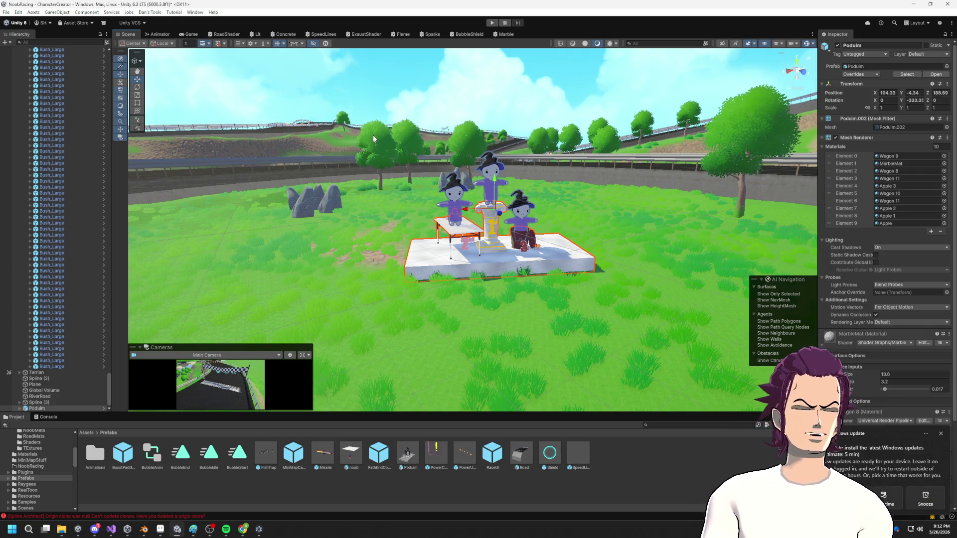
scroll(567, 191, "up", 3)
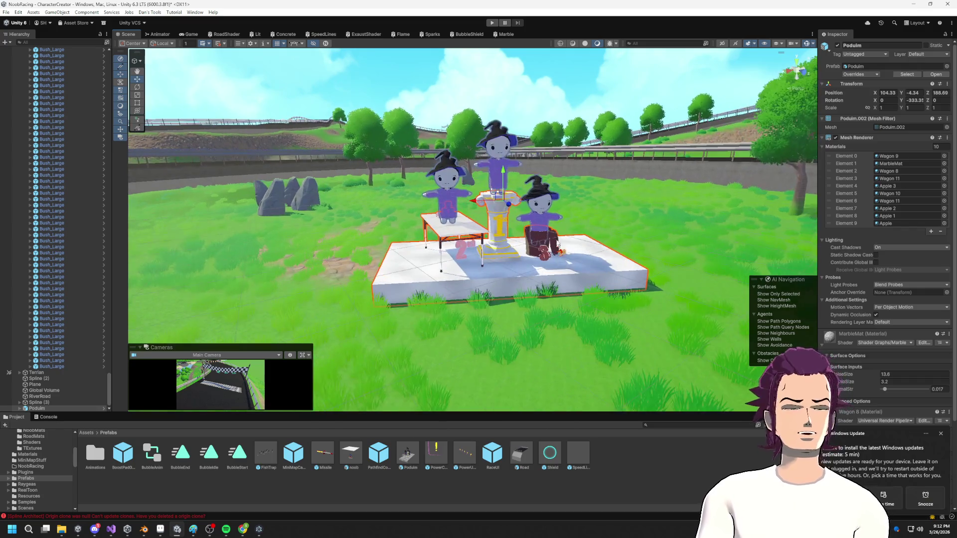
left_click(585, 235)
left_click(576, 96)
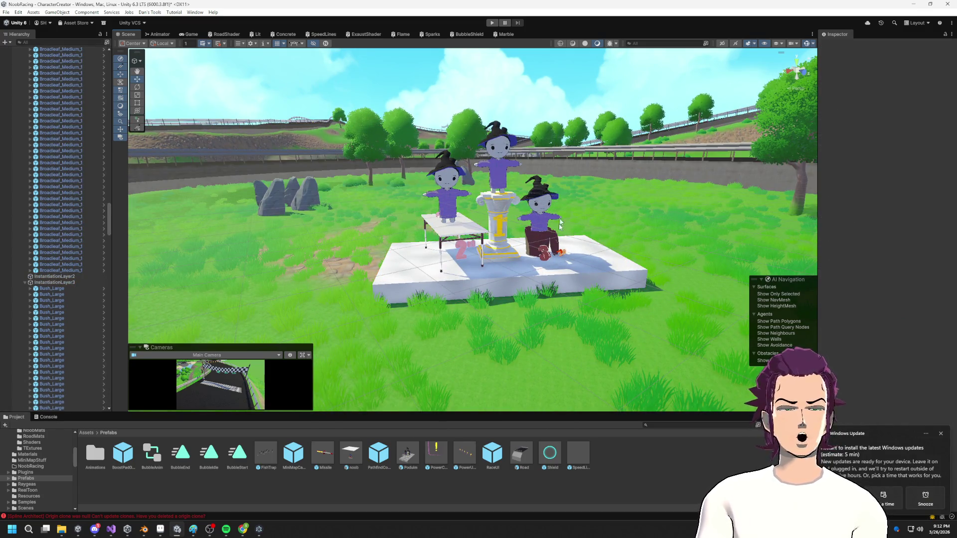
middle_click_drag(541, 149, 475, 173)
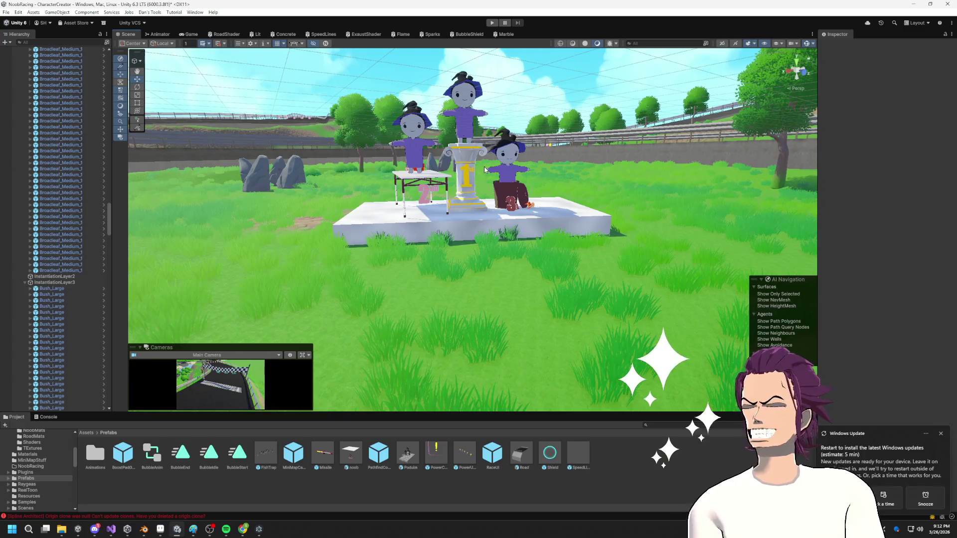
scroll(485, 170, "down", 3)
right_click_drag(485, 170, 546, 203)
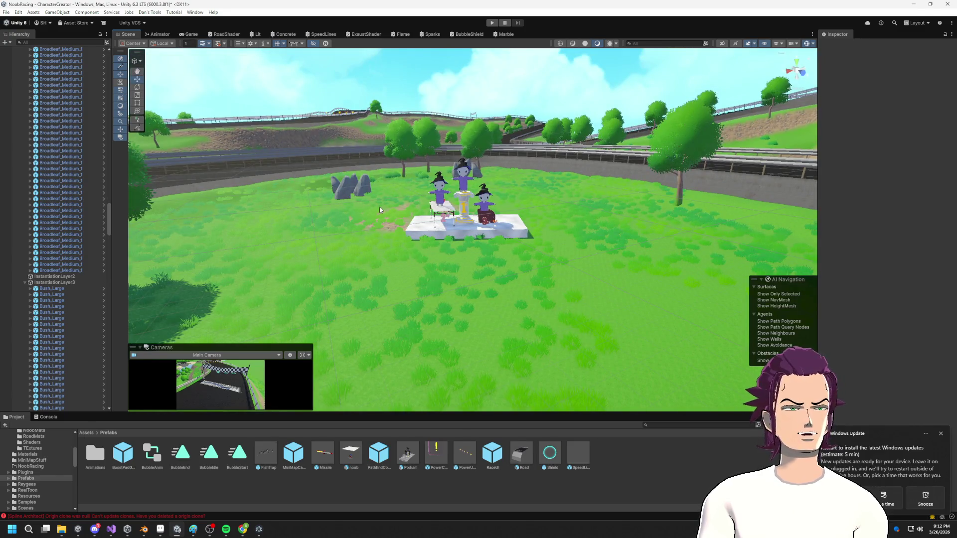
scroll(469, 219, "up", 5)
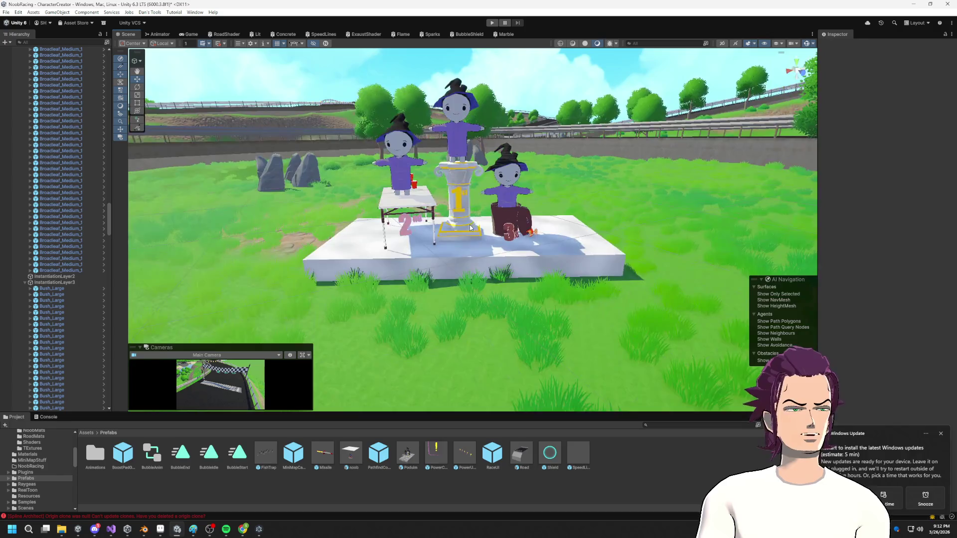
left_click_drag(475, 215, 442, 209, "alt")
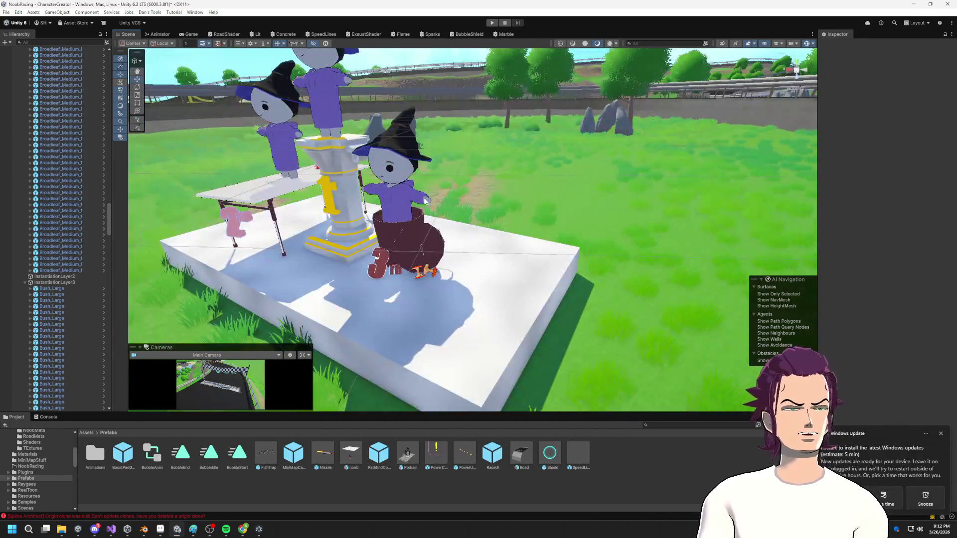
scroll(442, 209, "up", 3)
scroll(442, 208, "up", 6)
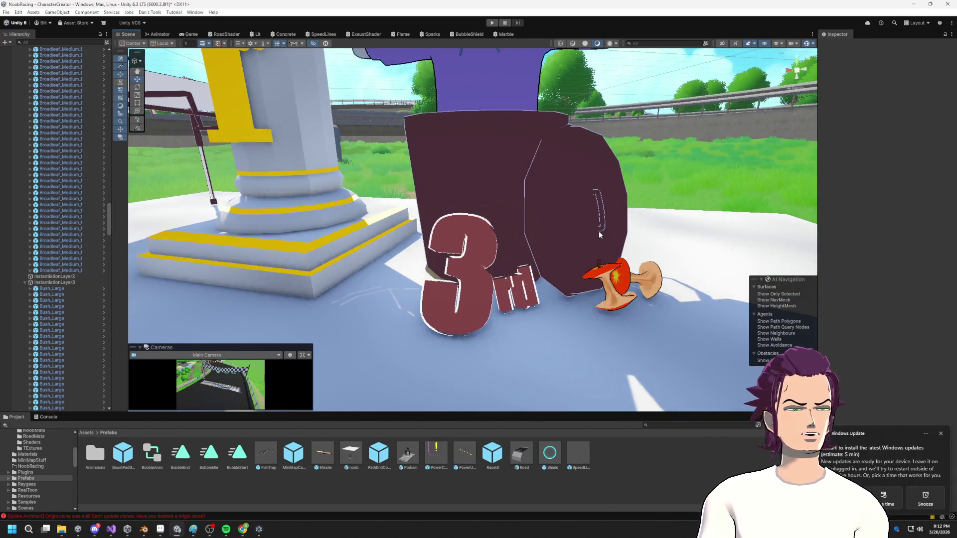
scroll(544, 212, "up", 4)
mouse_move(551, 216)
left_mouse_down("alt")
mouse_move(556, 190)
mouse_move(456, 203)
mouse_move(598, 243)
mouse_move(470, 213)
left_mouse_up("alt")
scroll(549, 177, "down", 6)
scroll(510, 228, "down", 5)
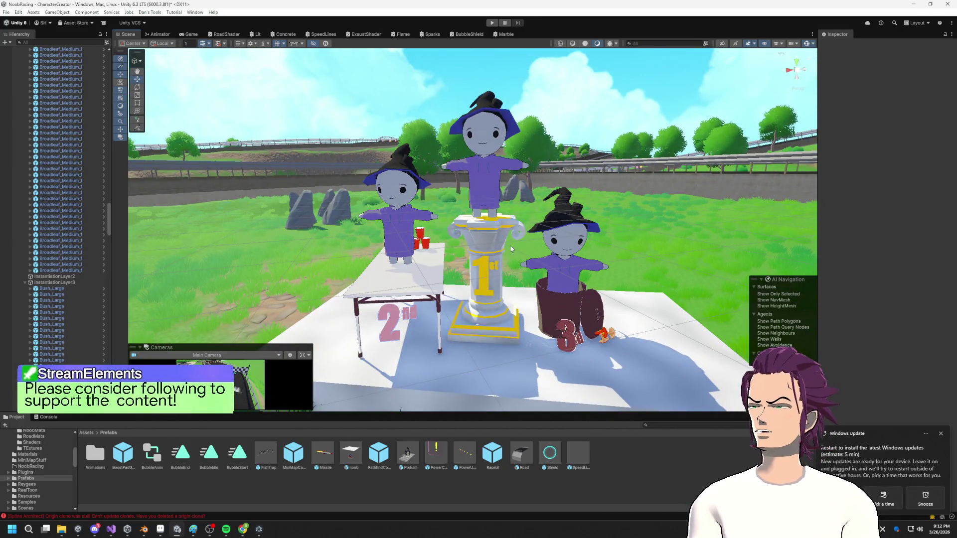
scroll(328, 341, "down", 4)
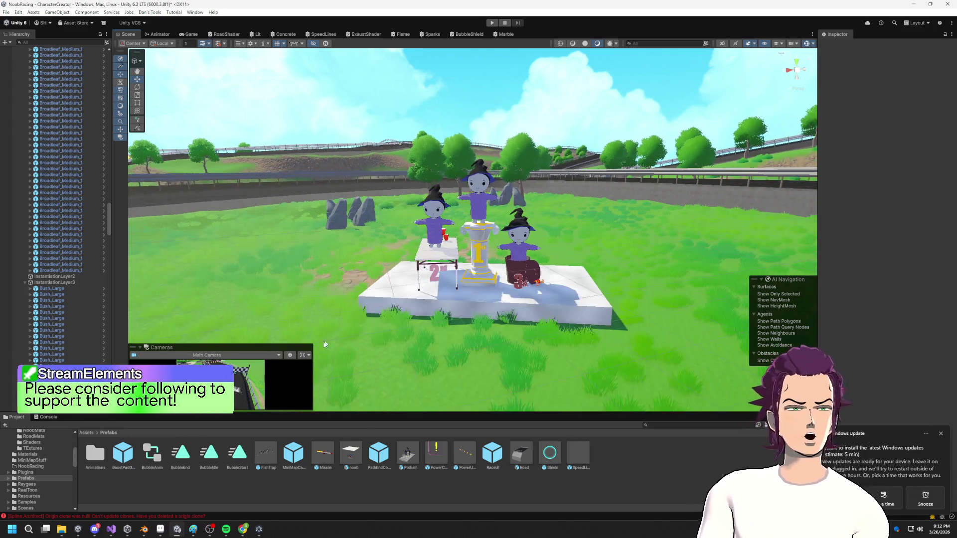
mouse_move(257, 529)
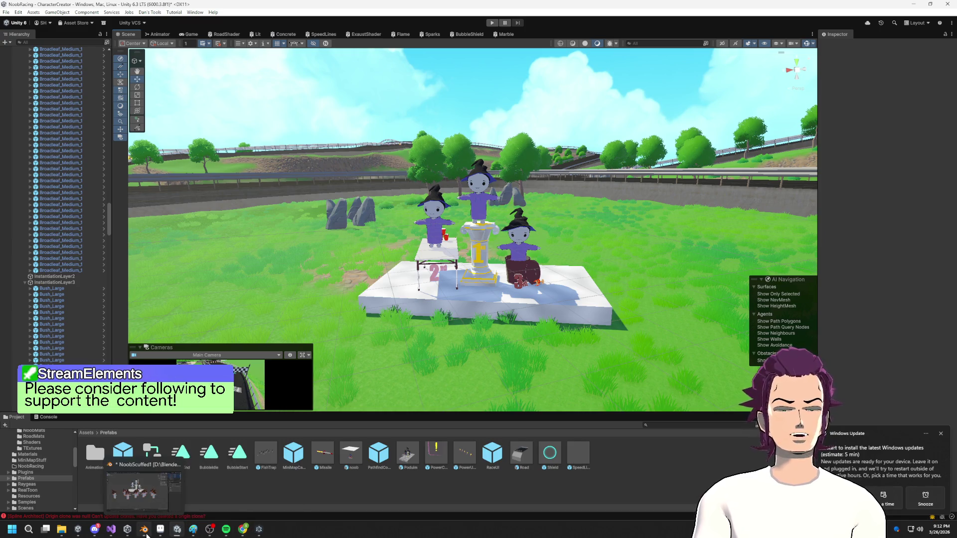
- Return to the Blender scene and select the freehand Annotate tool
left_click(145, 532)
mouse_move(380, 223)
middle_mouse_down()
mouse_move(395, 232)
mouse_move(384, 227)
middle_mouse_up()
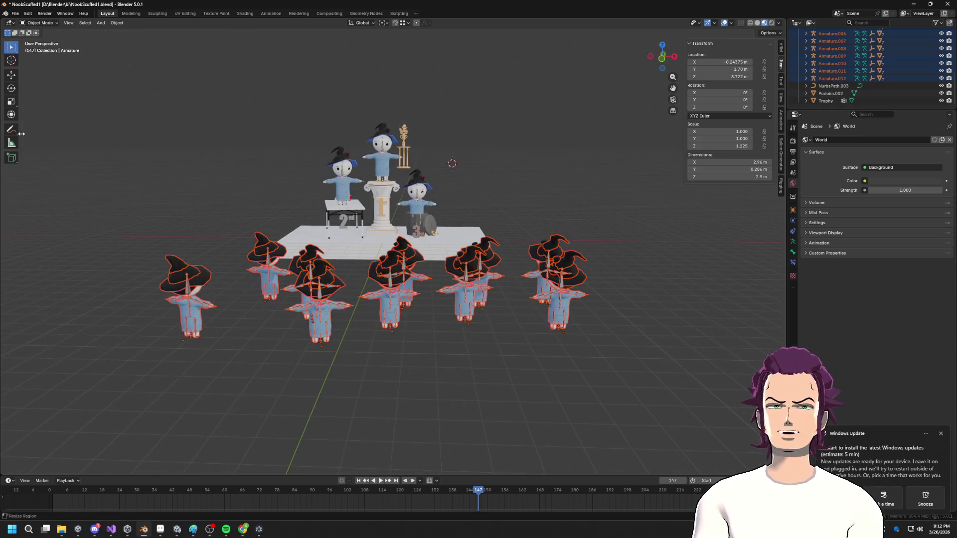
left_click(11, 129)
left_click(234, 242, "ctrl")
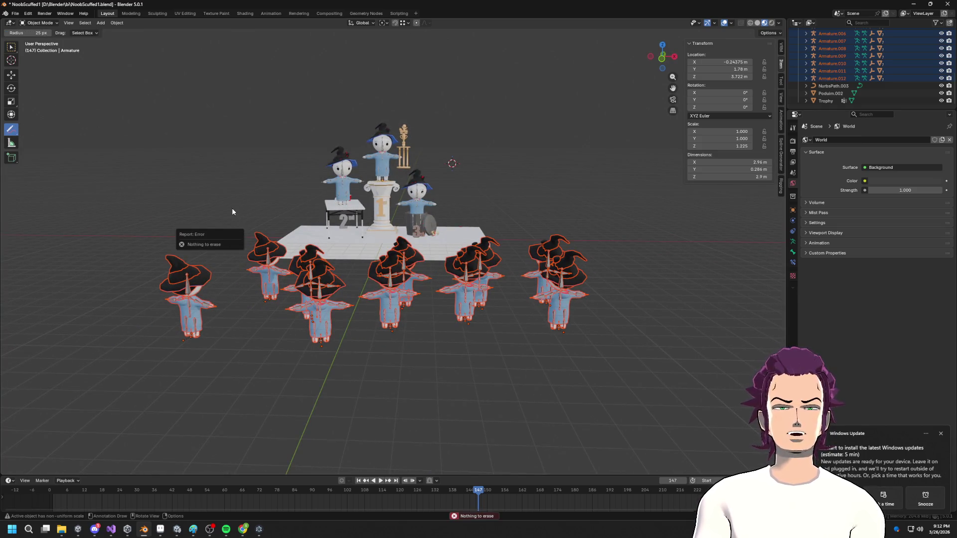
left_click(10, 136)
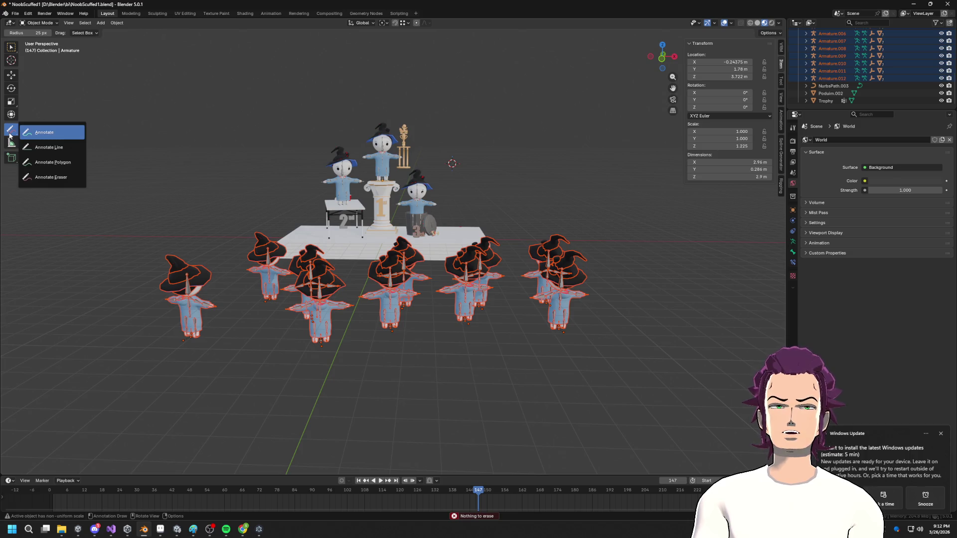
left_click(68, 133)
scroll(273, 228, "down", 3)
middle_click_drag(273, 229, 334, 228)
- Sketch a stage frame with posts, roof line and a light over the podium, plus small loops beside it
left_click_drag(305, 246, 304, 215)
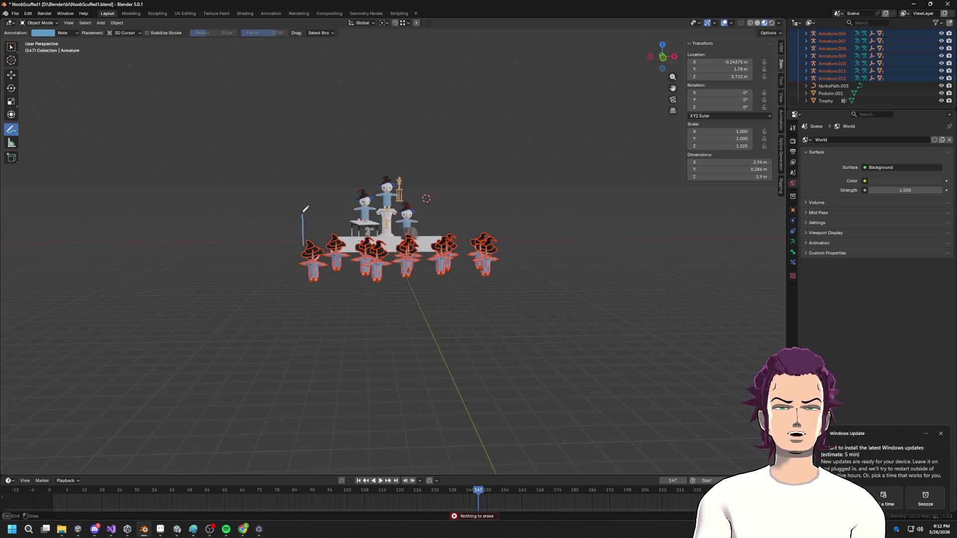
mouse_move(484, 192)
left_mouse_down()
mouse_move(486, 244)
mouse_move(501, 196)
left_mouse_up()
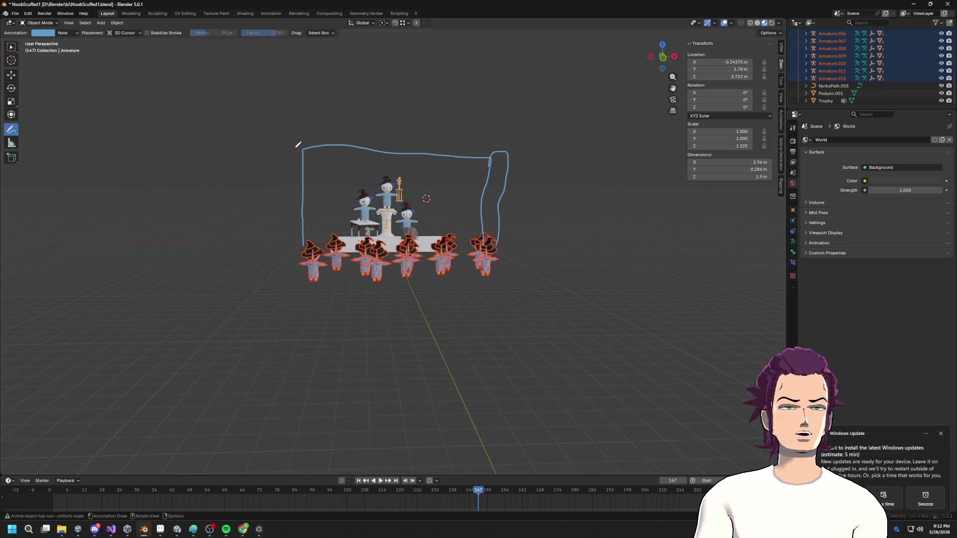
left_click_drag(281, 220, 280, 255)
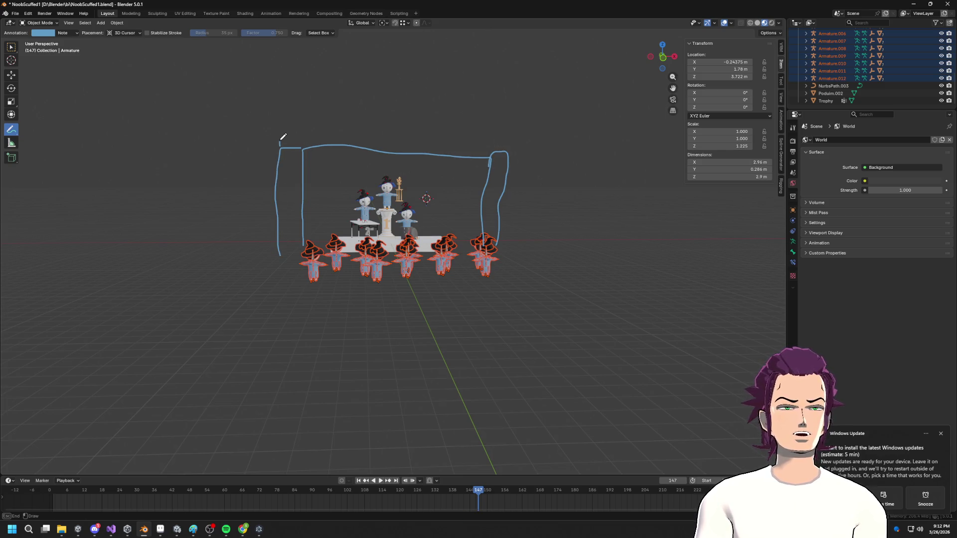
left_click_drag(521, 133, 517, 153)
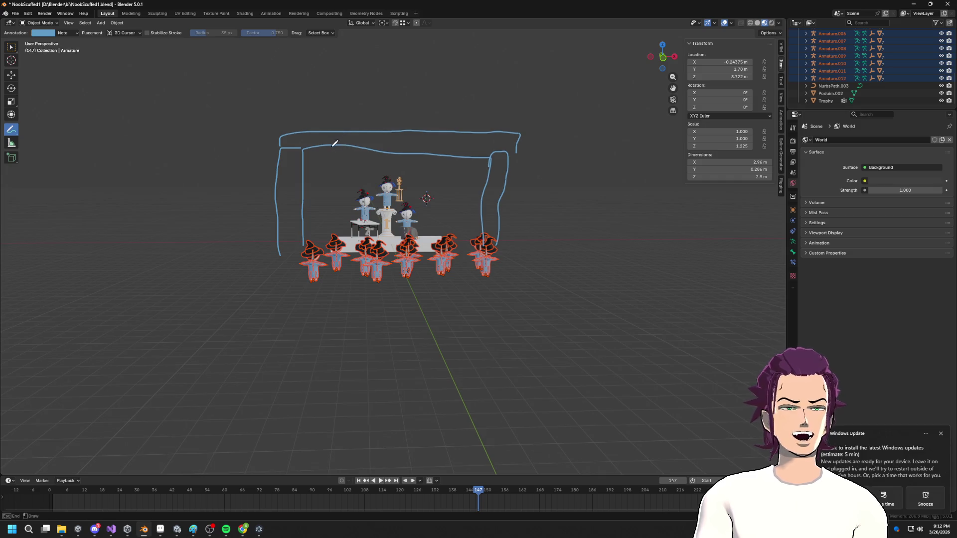
left_click_drag(389, 144, 440, 143)
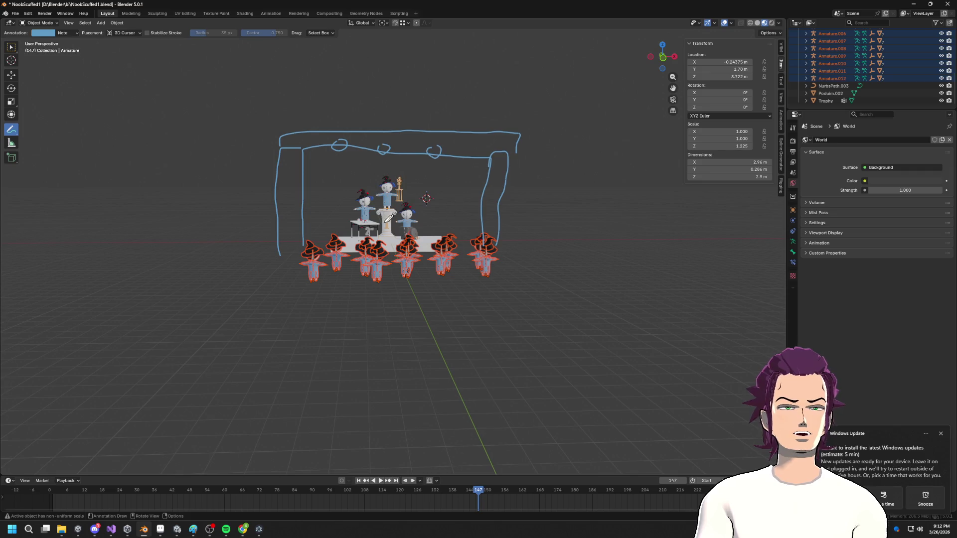
mouse_move(337, 230)
left_mouse_down()
mouse_move(357, 234)
mouse_move(336, 221)
mouse_move(328, 193)
mouse_move(354, 221)
left_mouse_up()
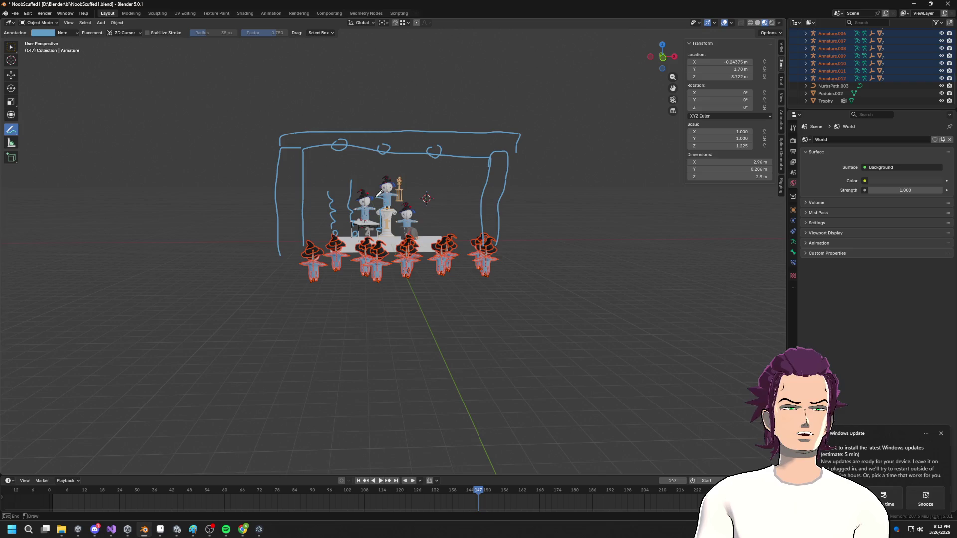
mouse_move(415, 231)
left_mouse_down()
mouse_move(431, 222)
mouse_move(447, 236)
mouse_move(452, 225)
mouse_move(445, 238)
left_mouse_up()
- Draw upward arrows beside the podium and a rayed sun above the stage
left_click_drag(332, 242, 327, 215)
left_click_drag(313, 173, 322, 185)
mouse_move(455, 219)
left_mouse_down()
mouse_move(468, 200)
mouse_move(458, 205)
left_mouse_up()
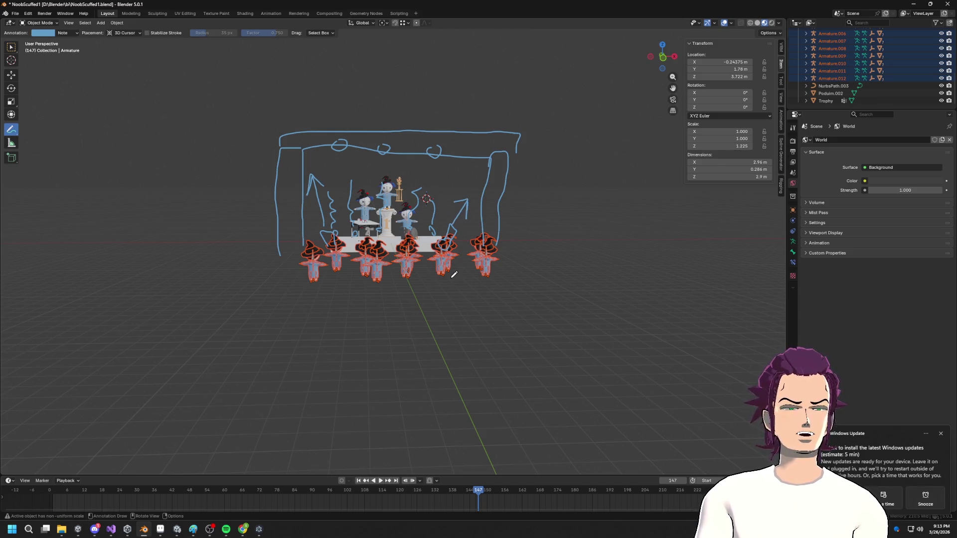
mouse_move(308, 122)
left_mouse_down()
mouse_move(301, 97)
mouse_move(273, 71)
mouse_move(284, 65)
mouse_move(250, 54)
mouse_move(270, 68)
mouse_move(247, 65)
mouse_move(255, 73)
mouse_move(226, 109)
left_mouse_up()
left_click_drag(259, 79, 251, 119)
mouse_move(521, 142)
left_mouse_down()
mouse_move(580, 102)
mouse_move(565, 103)
left_mouse_up()
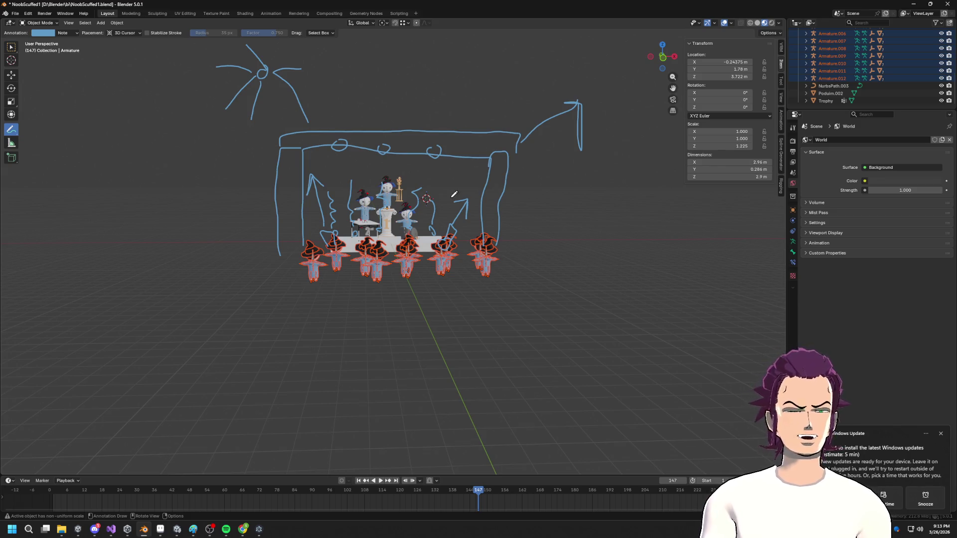
- Sketch slanted bleacher blocks with tier lines on both sides, with support legs under the right one
left_click_drag(518, 239, 624, 330)
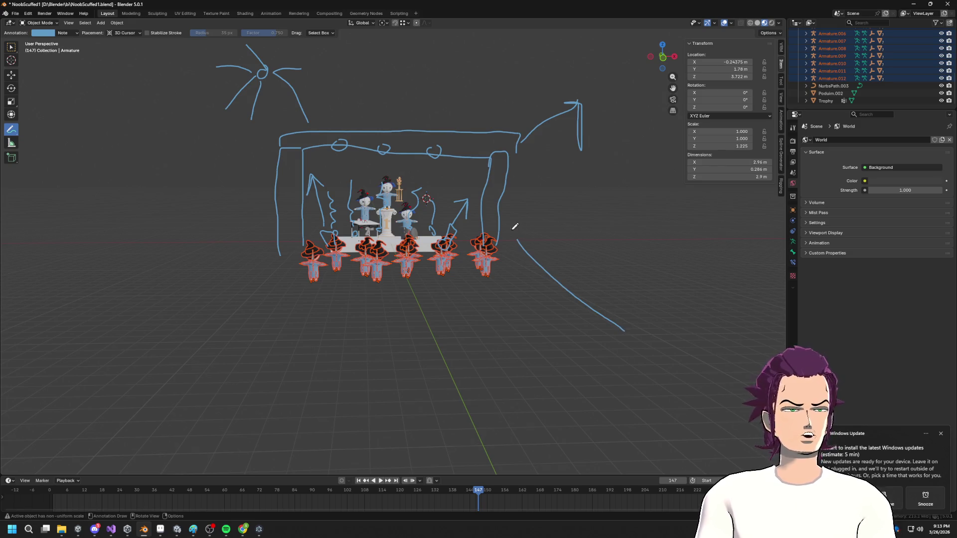
mouse_move(517, 239)
left_mouse_down()
mouse_move(555, 203)
mouse_move(633, 183)
mouse_move(742, 214)
mouse_move(632, 332)
left_mouse_up()
left_click_drag(533, 228, 640, 291)
mouse_move(566, 201)
left_mouse_down()
mouse_move(696, 256)
mouse_move(706, 328)
left_mouse_up()
mouse_move(661, 298)
left_mouse_down()
mouse_move(661, 321)
mouse_move(742, 319)
mouse_move(731, 227)
left_mouse_up()
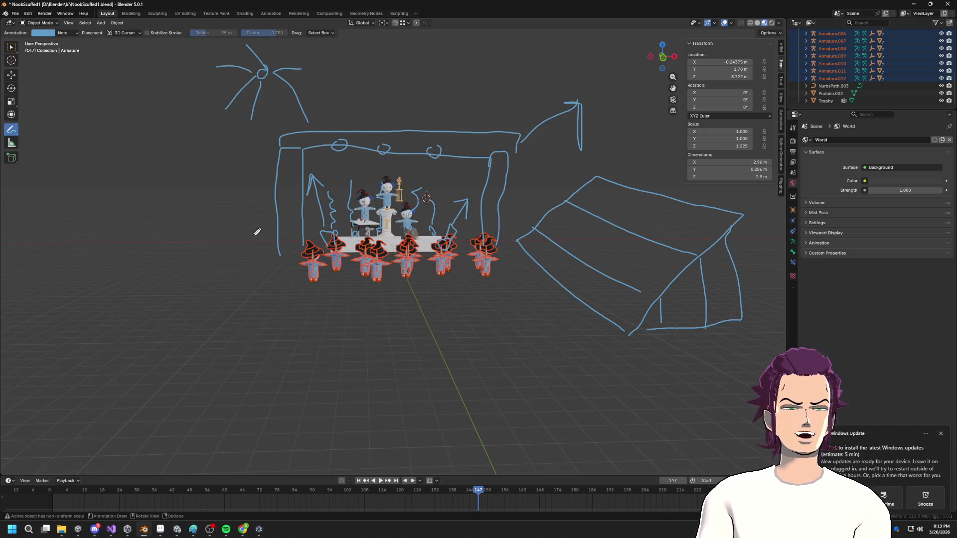
mouse_move(207, 346)
left_mouse_down()
mouse_move(261, 255)
mouse_move(213, 185)
mouse_move(75, 253)
mouse_move(216, 347)
mouse_move(80, 329)
mouse_move(75, 254)
left_mouse_up()
left_click_drag(181, 329, 260, 230)
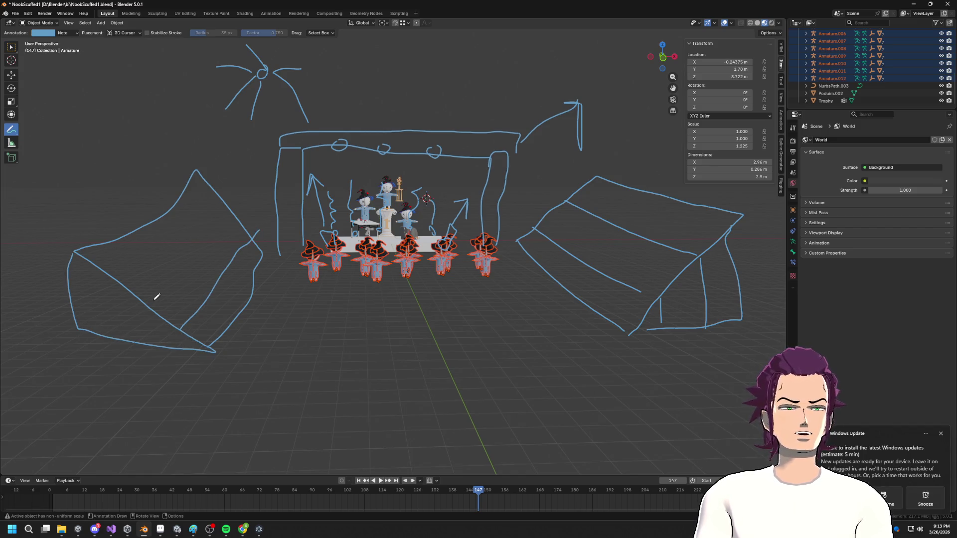
left_click_drag(122, 282, 224, 204)
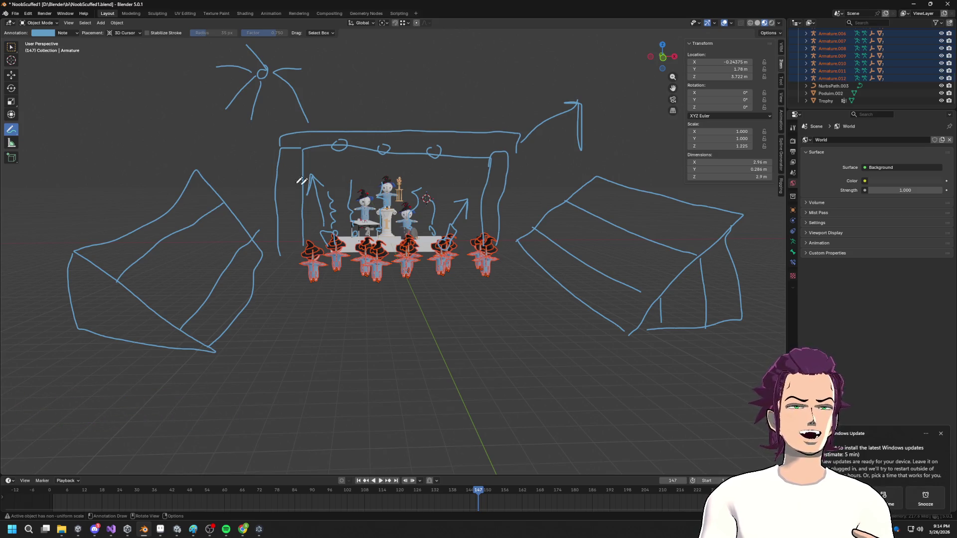
- Draw a bow left of the stage, a loop right of the witches, and a line around the front figures
mouse_move(241, 146)
left_mouse_down()
mouse_move(247, 168)
mouse_move(259, 159)
mouse_move(268, 174)
mouse_move(257, 166)
left_mouse_up()
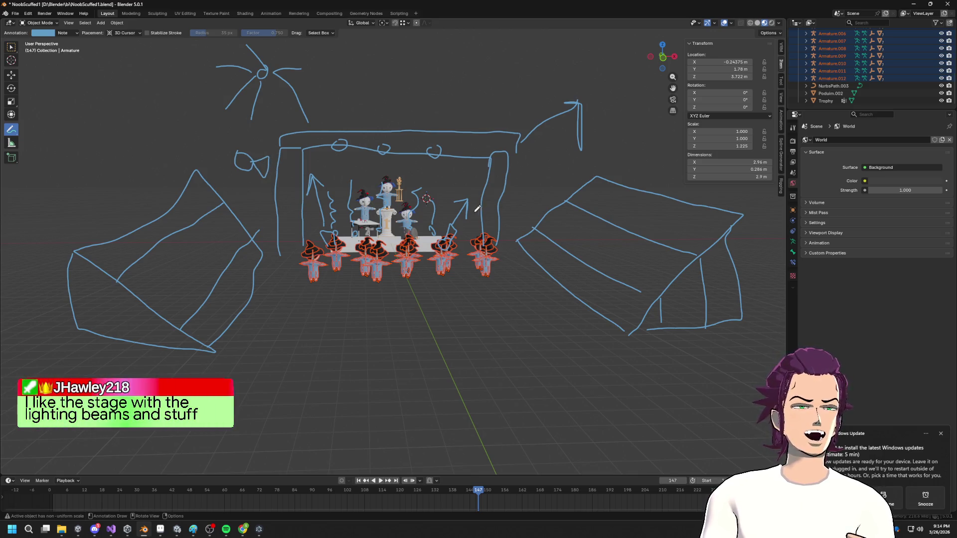
mouse_move(506, 265)
left_mouse_down()
mouse_move(529, 272)
mouse_move(523, 291)
mouse_move(536, 276)
left_mouse_up()
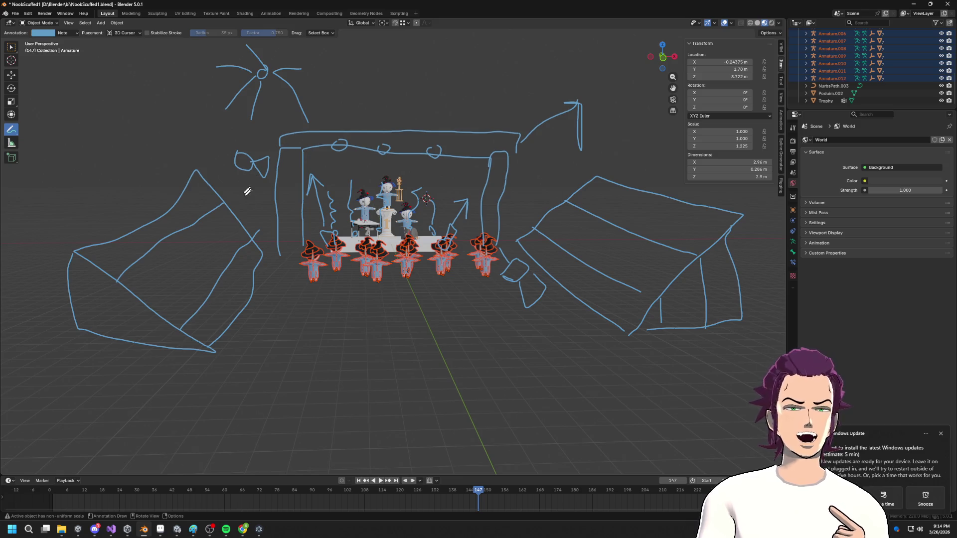
mouse_move(245, 174)
left_mouse_down()
mouse_move(349, 289)
mouse_move(504, 288)
mouse_move(480, 283)
left_mouse_up()
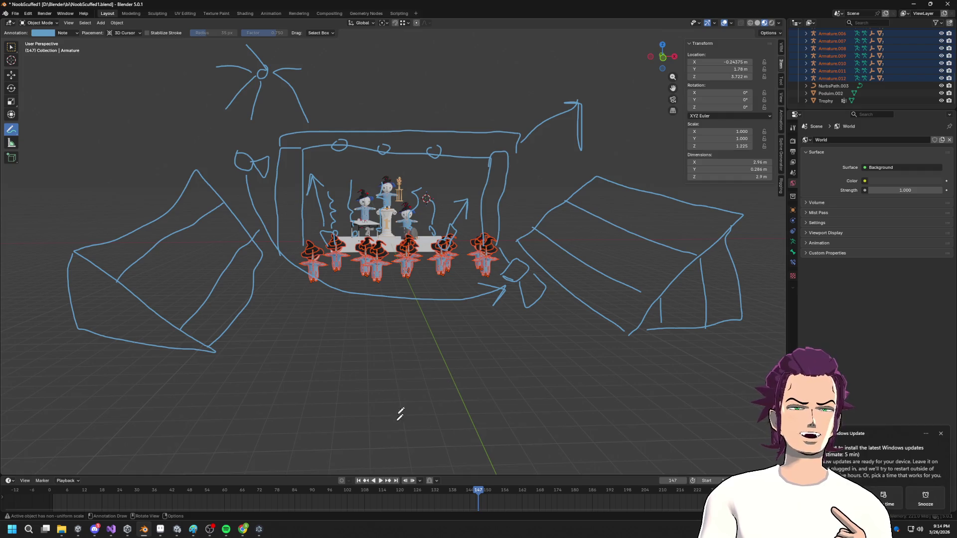
right_click(432, 83)
mouse_move(438, 98)
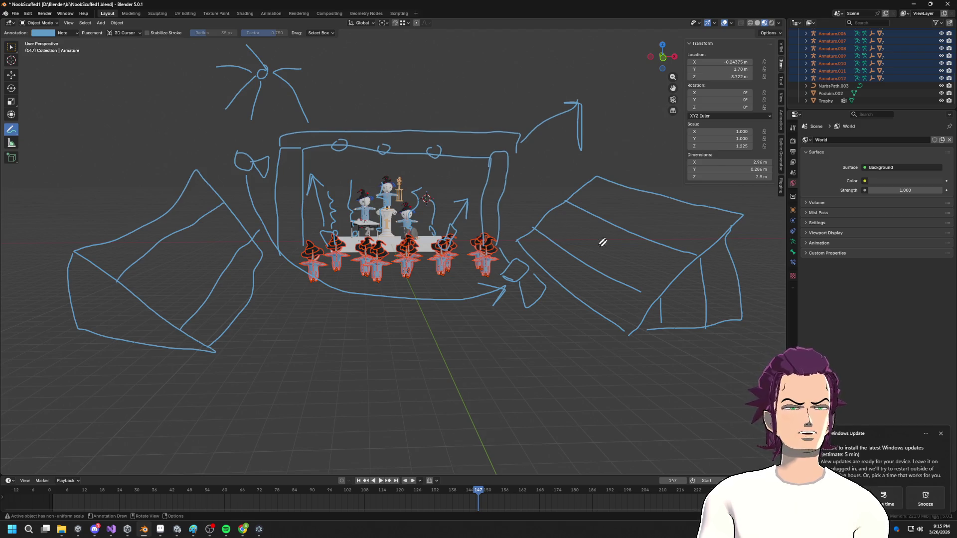
- Add spectator ovals and a lower-edge stroke to the right bleacher sketch, then pick the Annotate Eraser
left_click_drag(552, 226, 559, 231)
mouse_move(629, 249)
left_mouse_down()
mouse_move(648, 269)
mouse_move(632, 250)
mouse_move(630, 267)
mouse_move(591, 262)
mouse_move(604, 242)
mouse_move(591, 242)
mouse_move(589, 263)
left_mouse_up()
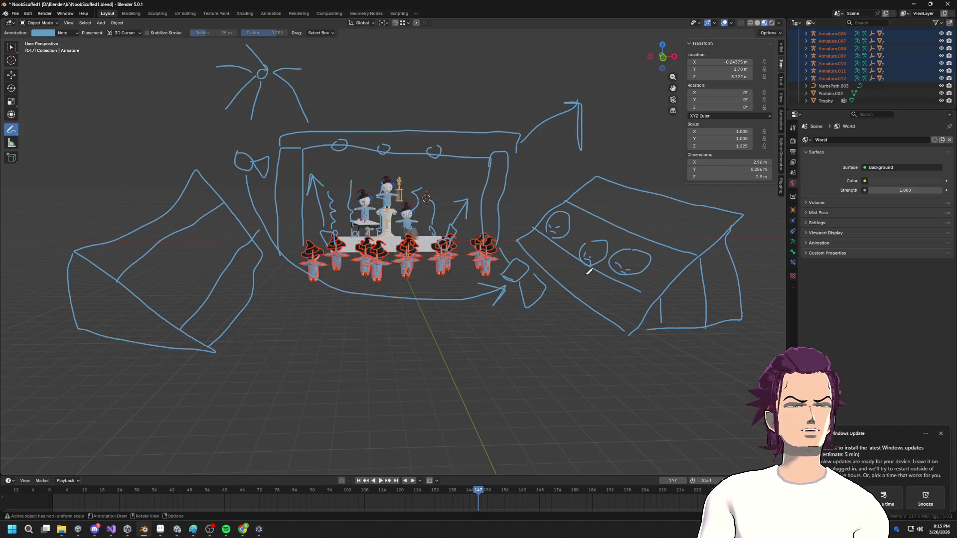
mouse_move(638, 292)
left_mouse_down()
mouse_move(667, 293)
mouse_move(566, 212)
left_mouse_up()
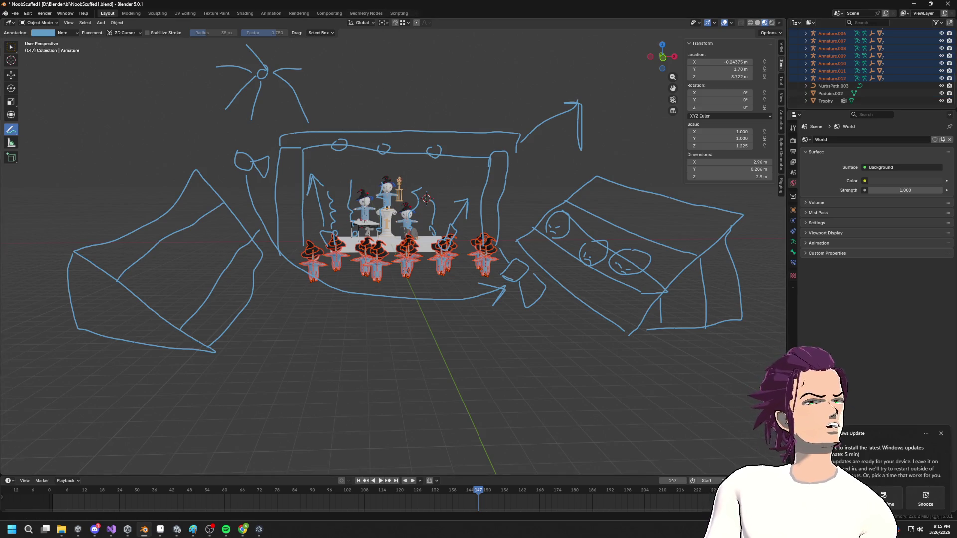
mouse_move(494, 145)
middle_mouse_down()
mouse_move(556, 167)
mouse_move(466, 121)
middle_mouse_up()
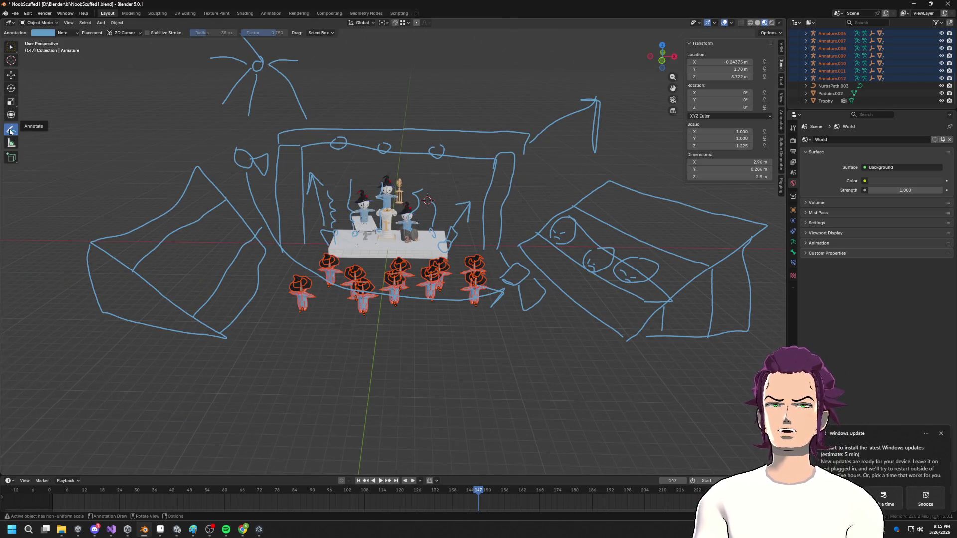
mouse_move(10, 131)
left_mouse_down()
mouse_move(30, 134)
mouse_move(59, 172)
left_mouse_up()
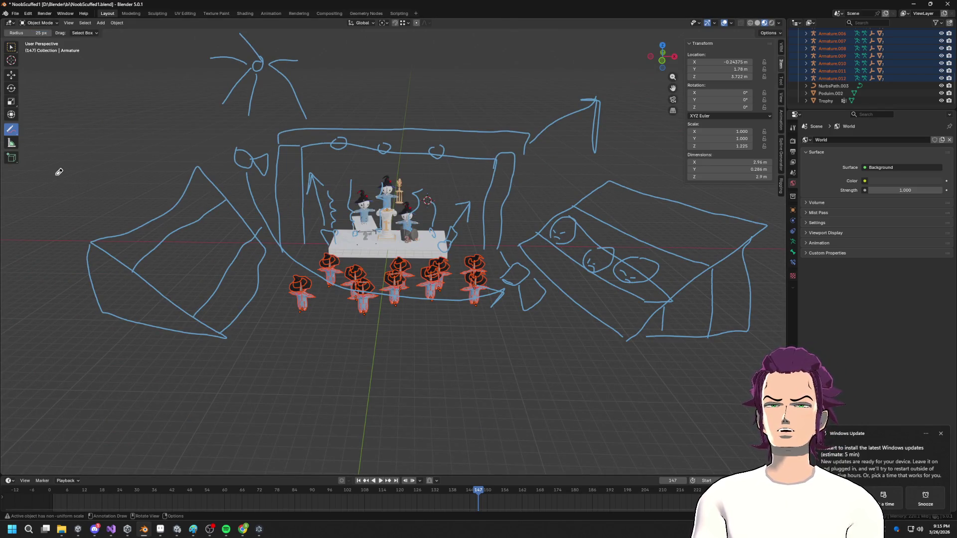
- Erase the sun and remaining annotation strokes from the scene
scroll(271, 162, "down", 5)
mouse_move(271, 162)
left_mouse_down()
mouse_move(223, 298)
mouse_move(231, 312)
mouse_move(202, 278)
mouse_move(226, 294)
mouse_move(447, 245)
mouse_move(523, 212)
left_mouse_up()
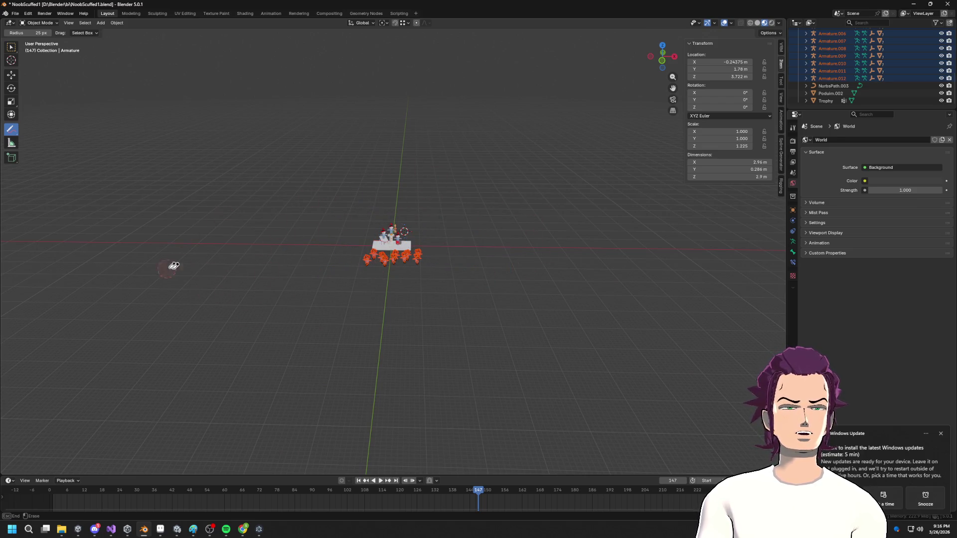
left_click(467, 215)
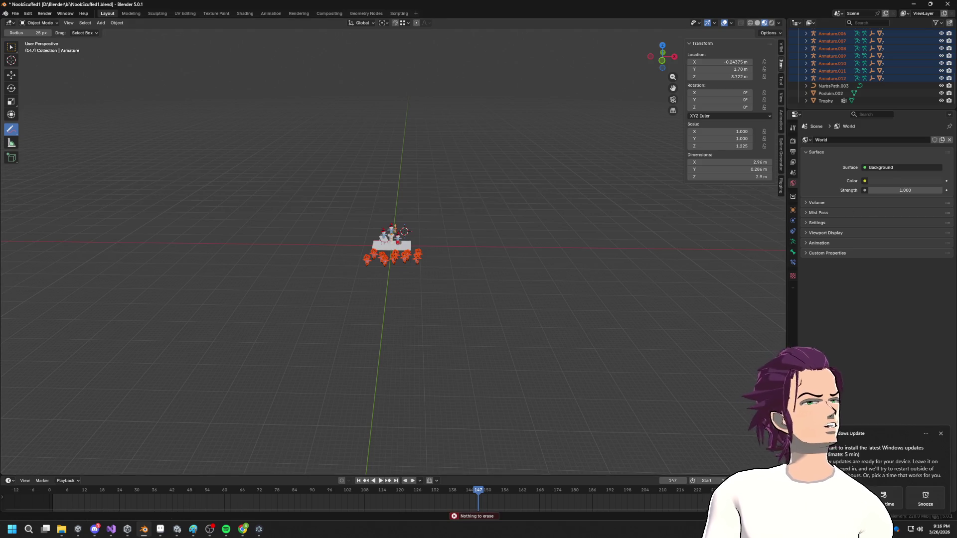
- Search 'bleachers' in a new Chrome tab, then move the browser window aside
key("alt+Tab")
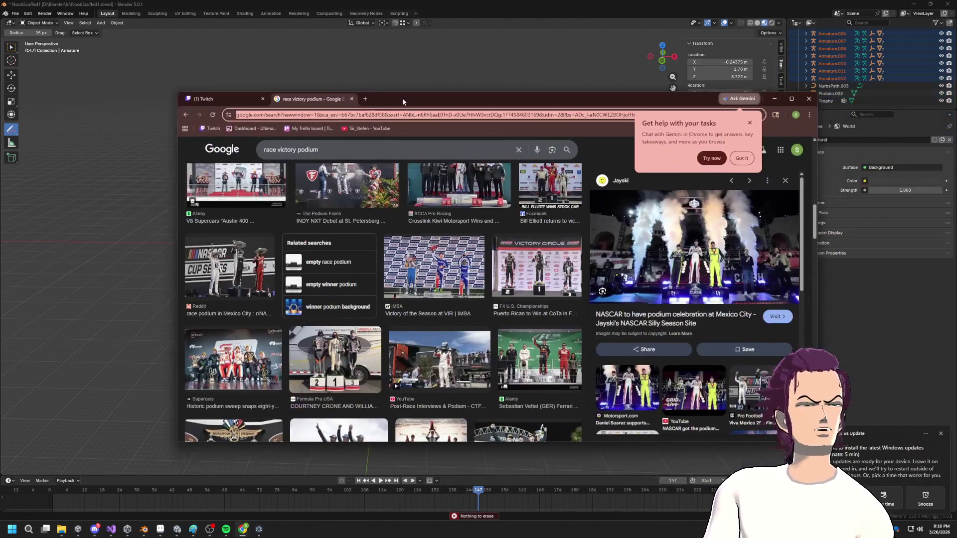
left_click(359, 95)
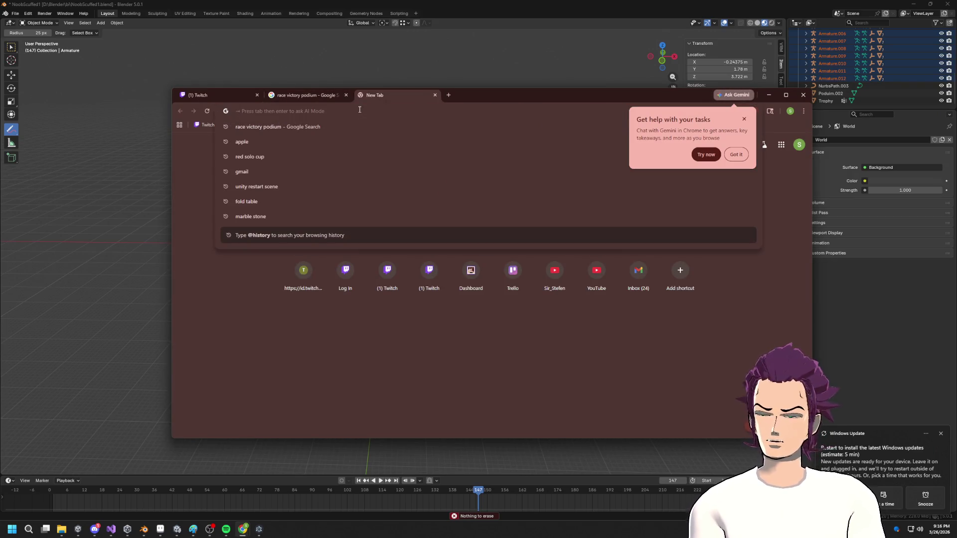
type("bleachers")
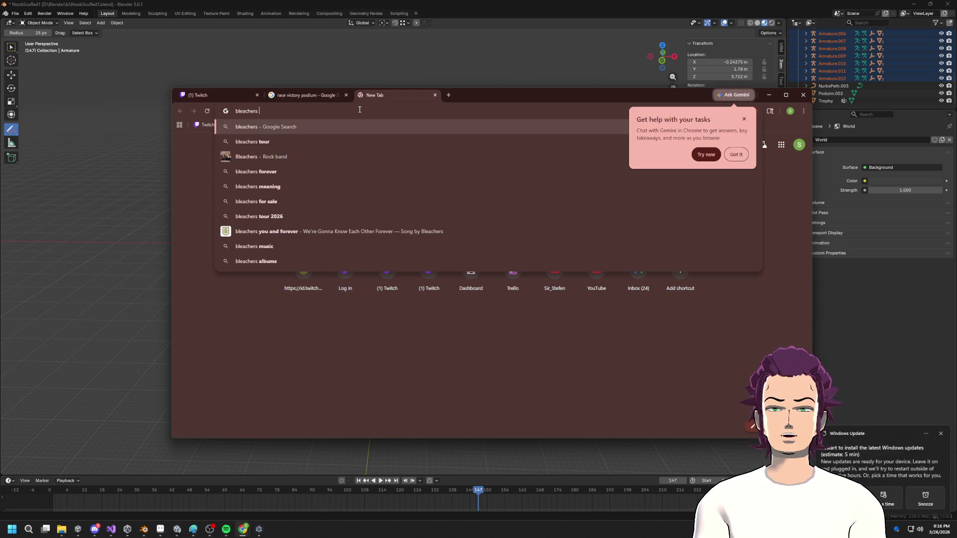
key("Return")
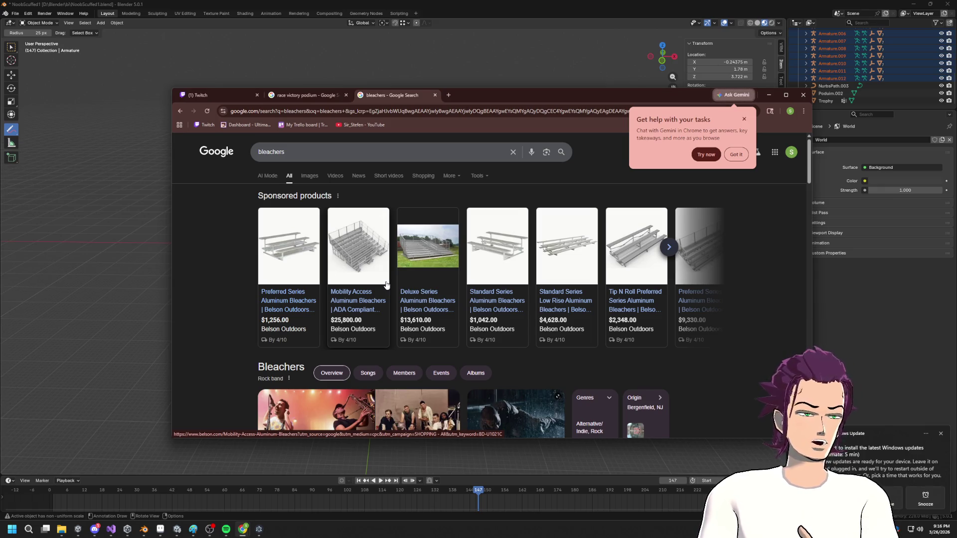
mouse_move(507, 93)
left_mouse_down()
mouse_move(956, 153)
mouse_move(956, 56)
left_mouse_up()
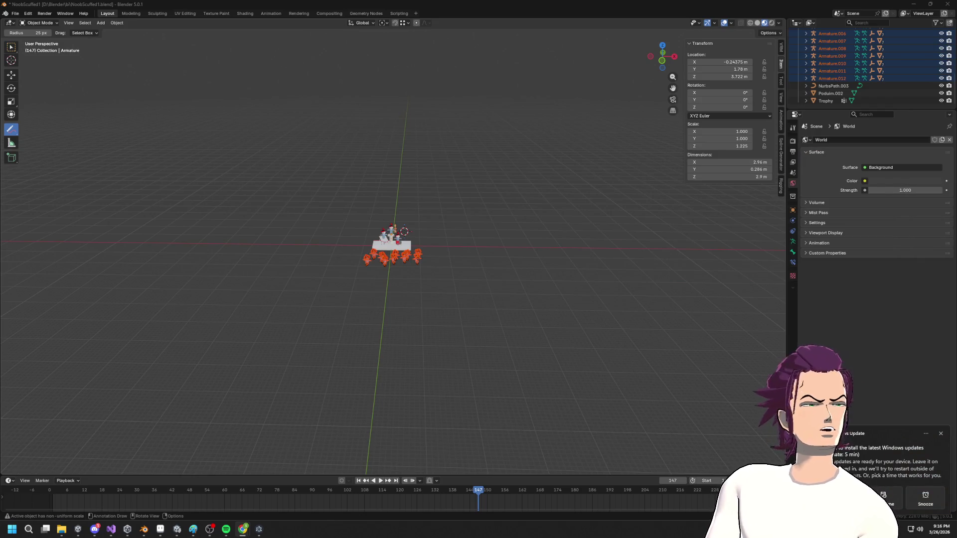
- Switch back to the Select tool and add a plane mesh beside the podium
scroll(453, 247, "up", 10)
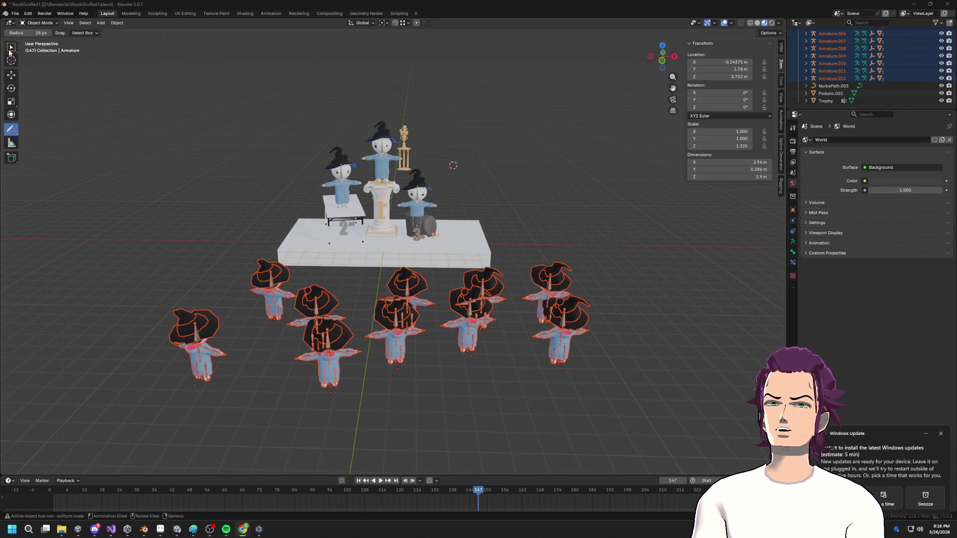
left_click(11, 49)
middle_click_drag(208, 144, 311, 291)
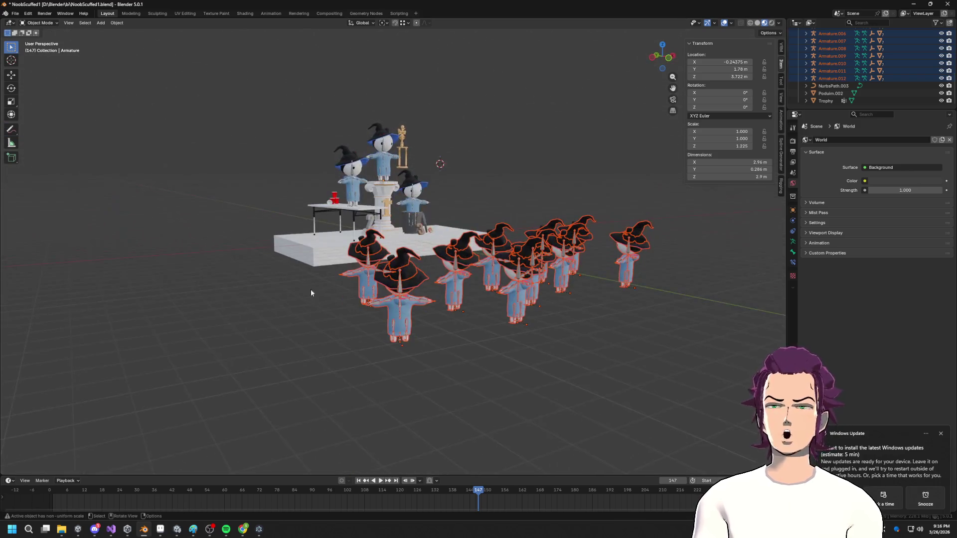
middle_click_drag(301, 232, 389, 216)
mouse_move(429, 363)
middle_mouse_down()
mouse_move(455, 256)
mouse_move(487, 199)
mouse_move(269, 254)
mouse_move(14, 291)
middle_mouse_up()
key("shift+a")
mouse_move(453, 249)
left_click(485, 250)
- Stretch the plane long along Y and narrow it along X
key("s")
key("y")
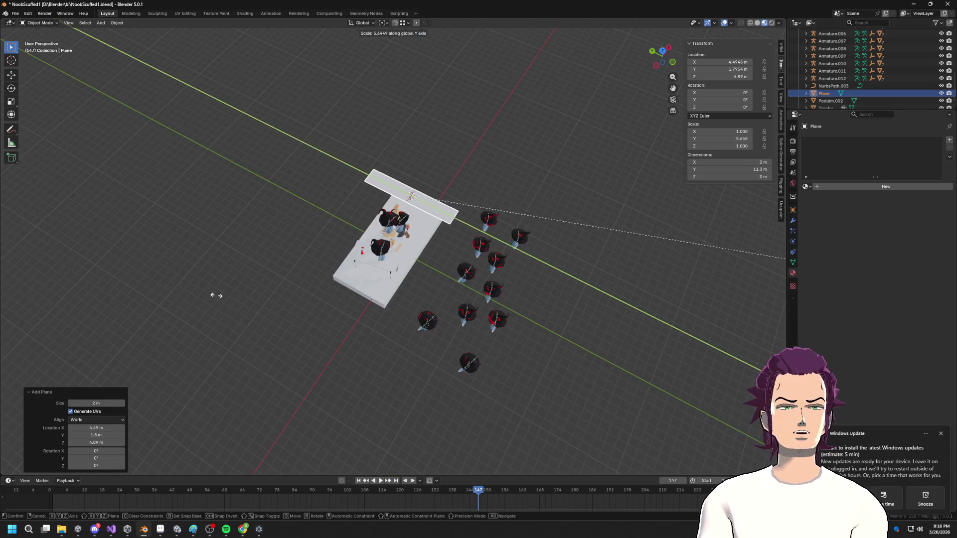
left_click(282, 344)
key("s")
mouse_move(282, 344)
middle_mouse_down("alt")
mouse_move(379, 279)
mouse_move(484, 227)
middle_mouse_up("alt")
key("x")
left_click(513, 220)
scroll(513, 220, "up", 5)
- In Edit Mode, move the plane's geometry up along Z, undoing and cancelling stray edits
key("Tab")
key("g")
key("z")
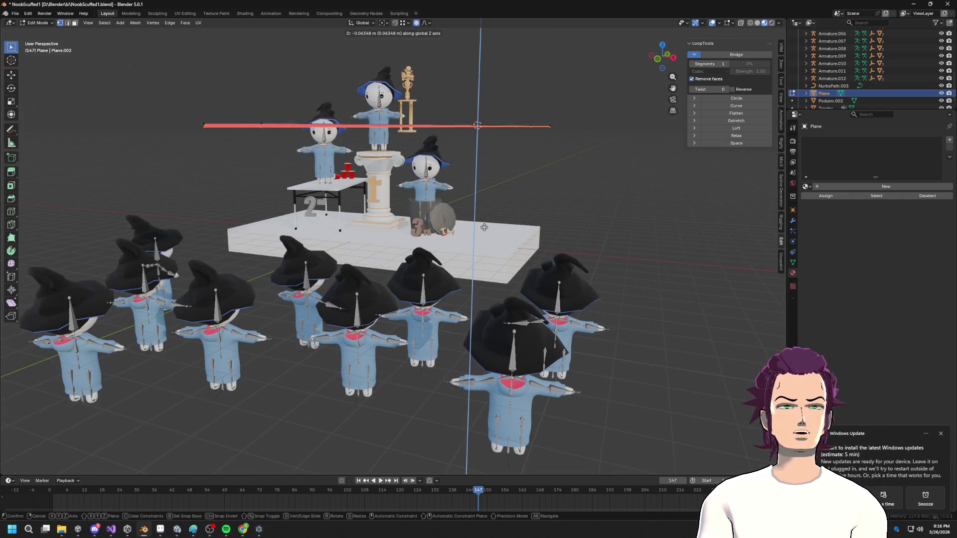
left_click(486, 226)
mouse_move(486, 225)
middle_mouse_down("alt")
mouse_move(494, 222)
mouse_move(483, 205)
mouse_move(543, 172)
mouse_move(564, 174)
middle_mouse_up("alt")
key("shift+d")
right_click(545, 172)
key("ctrl+z")
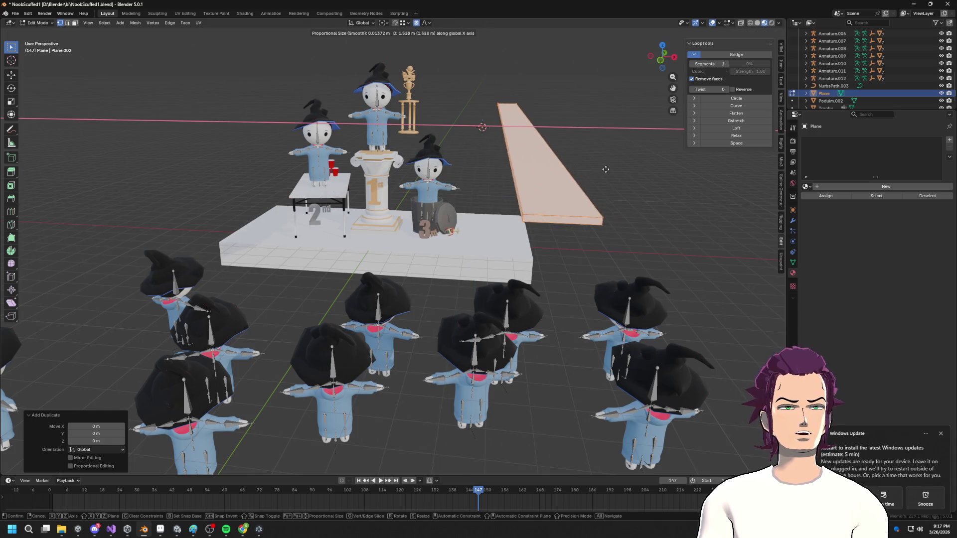
key("ctrl+shift+z")
key("Tab")
key("Tab")
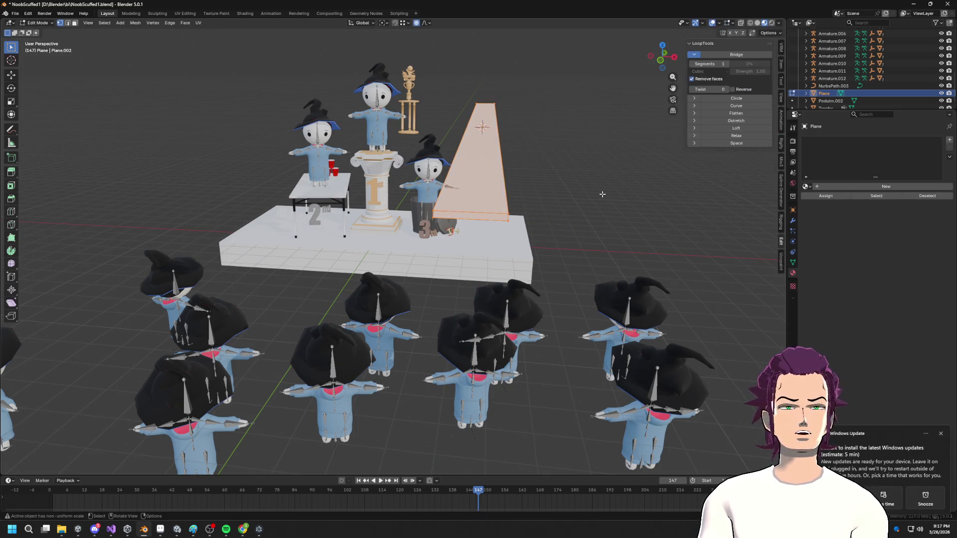
key("g")
key("shift+x")
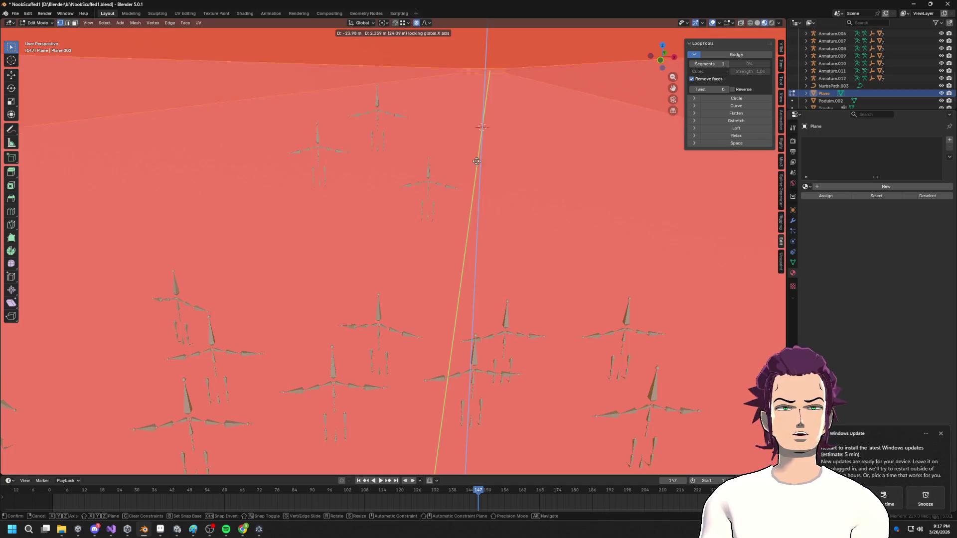
right_click(485, 177)
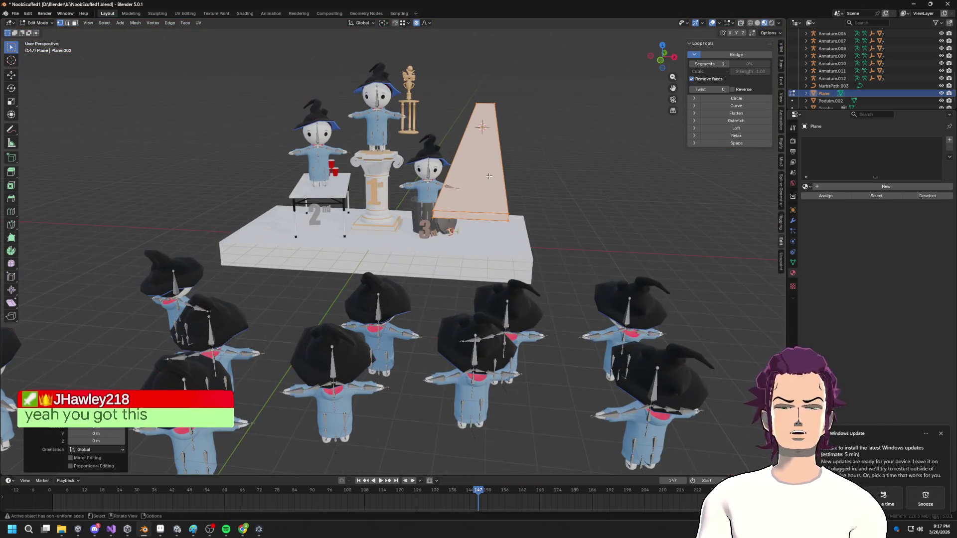
- Duplicate the face along X and lower it 1.0393 m on Z to form a sloped tier
key("shift+d")
key("x")
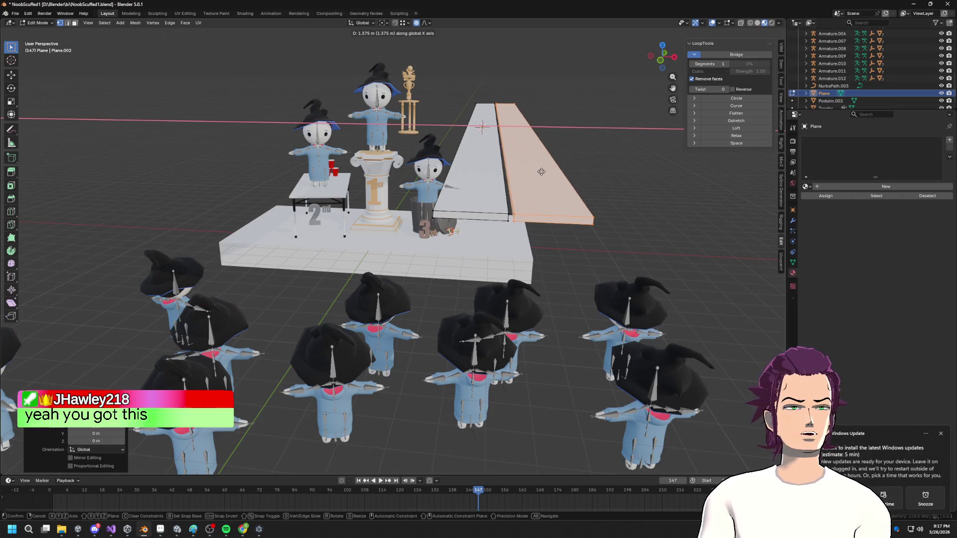
left_click(548, 169)
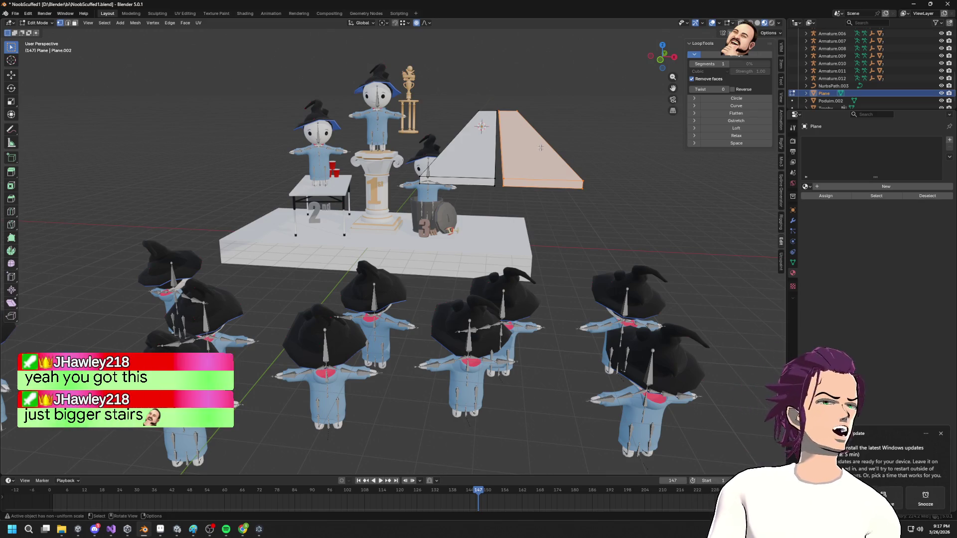
key("g")
key("z")
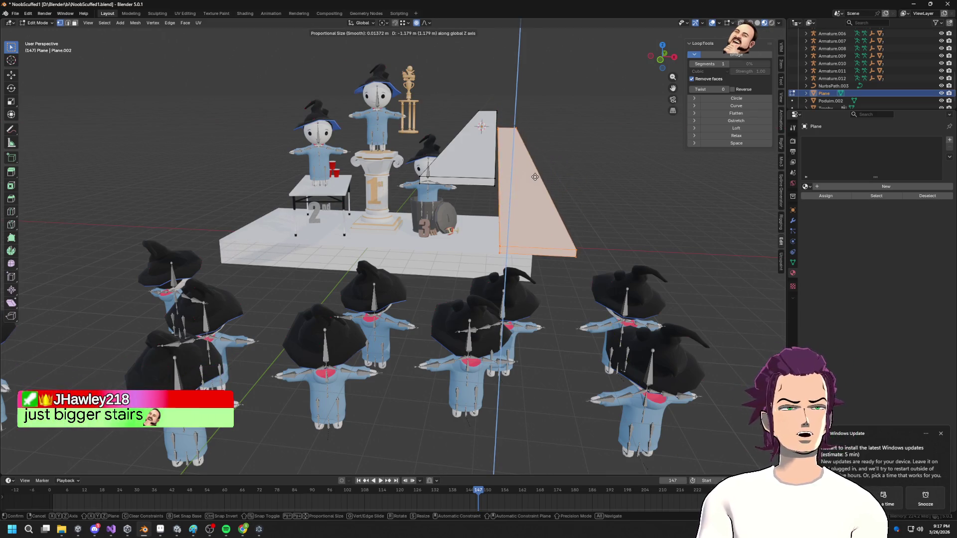
left_click(526, 174)
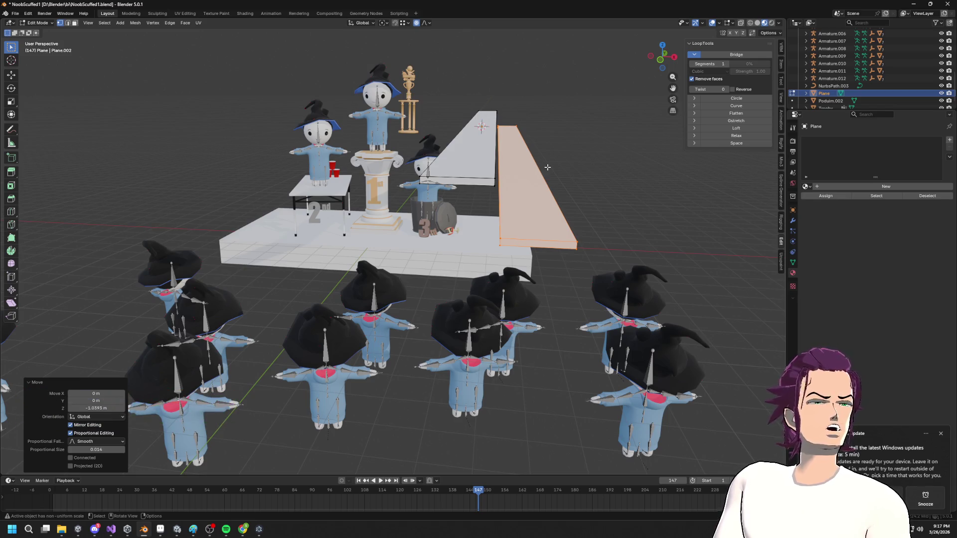
key("g")
key("z")
middle_click_drag(555, 149, 546, 149)
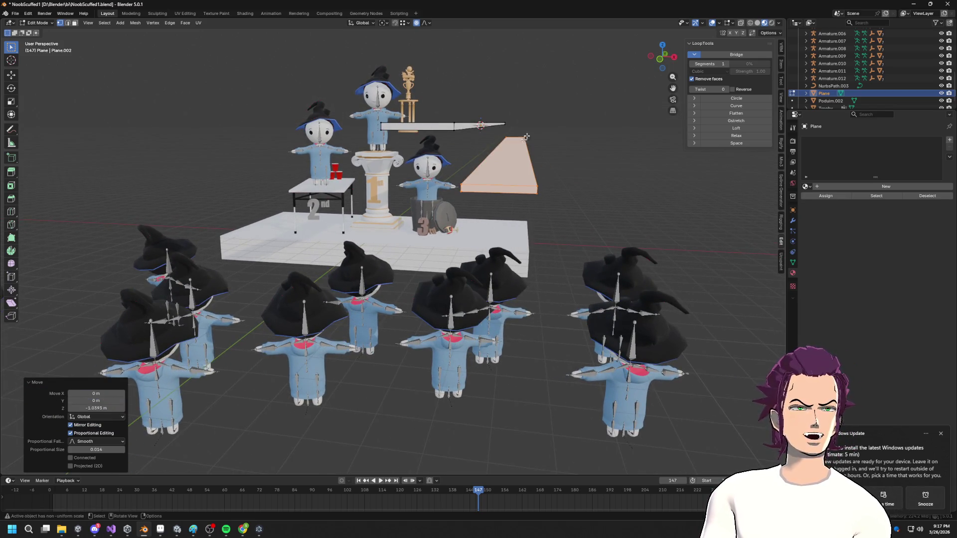
scroll(537, 116, "down", 4)
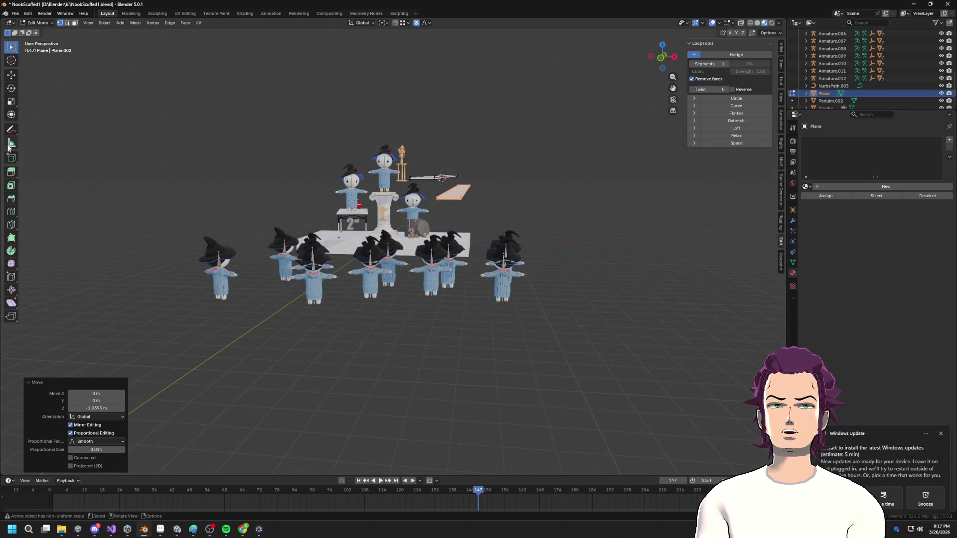
- Sketch guide strokes extending the tier, erase them, and return the plane to Object Mode
left_click_drag(10, 131, 27, 132)
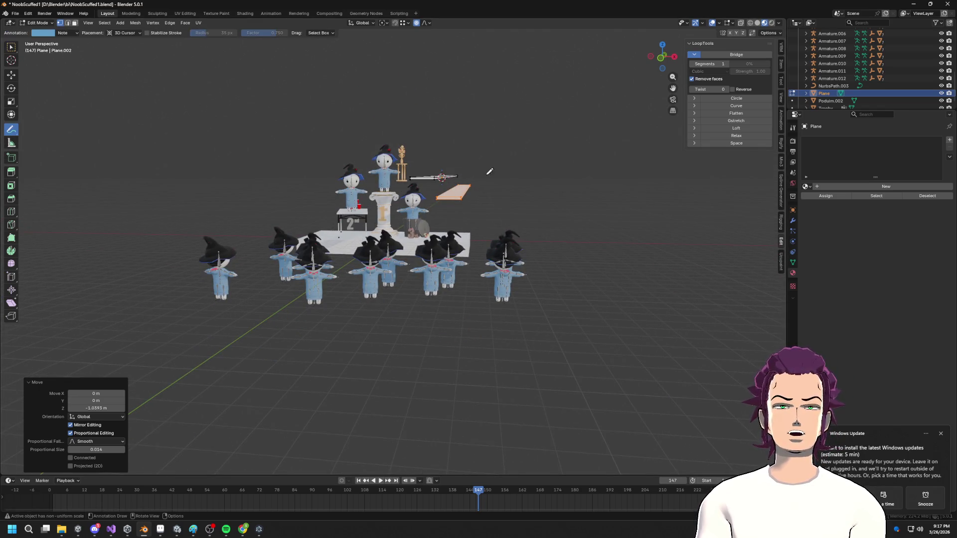
left_click_drag(441, 176, 621, 100)
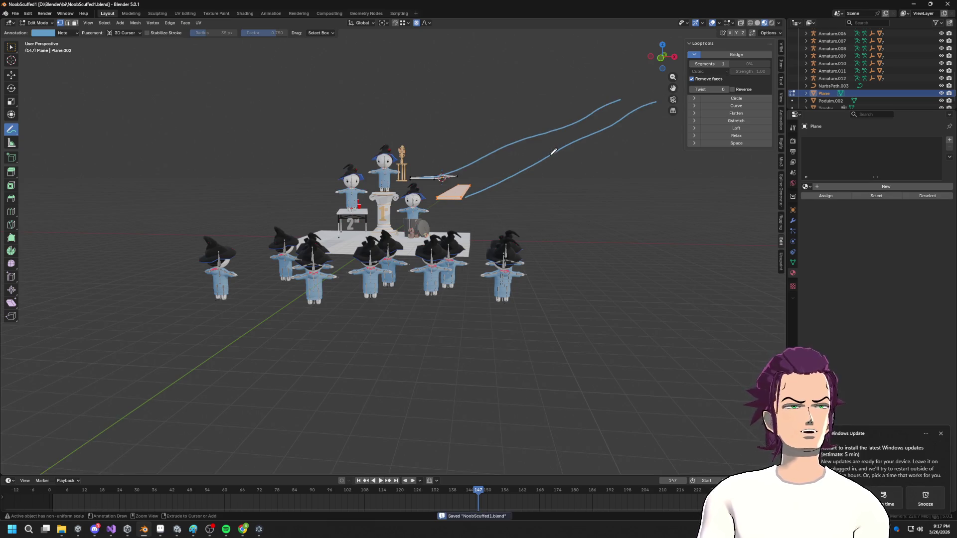
left_click_drag(13, 131, 43, 172)
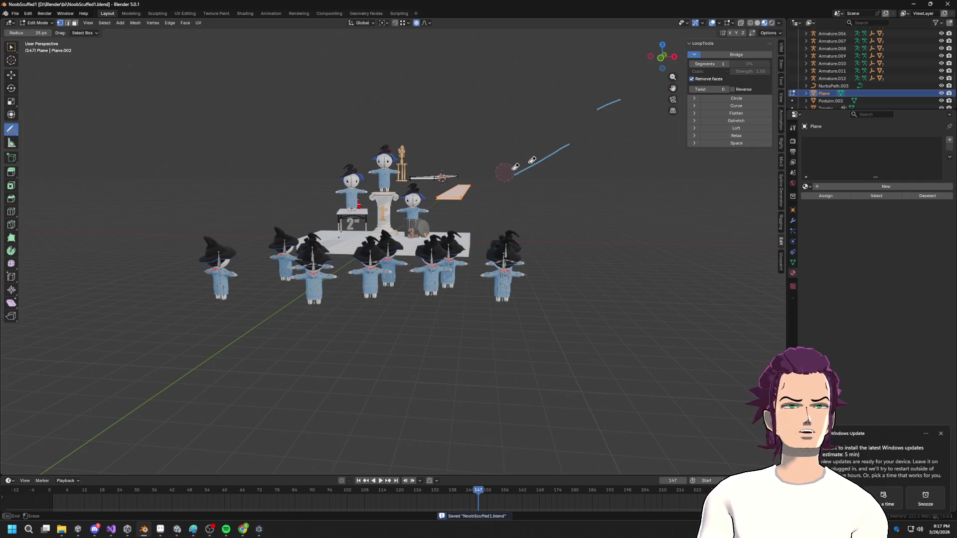
scroll(528, 176, "up", 3)
key("Tab")
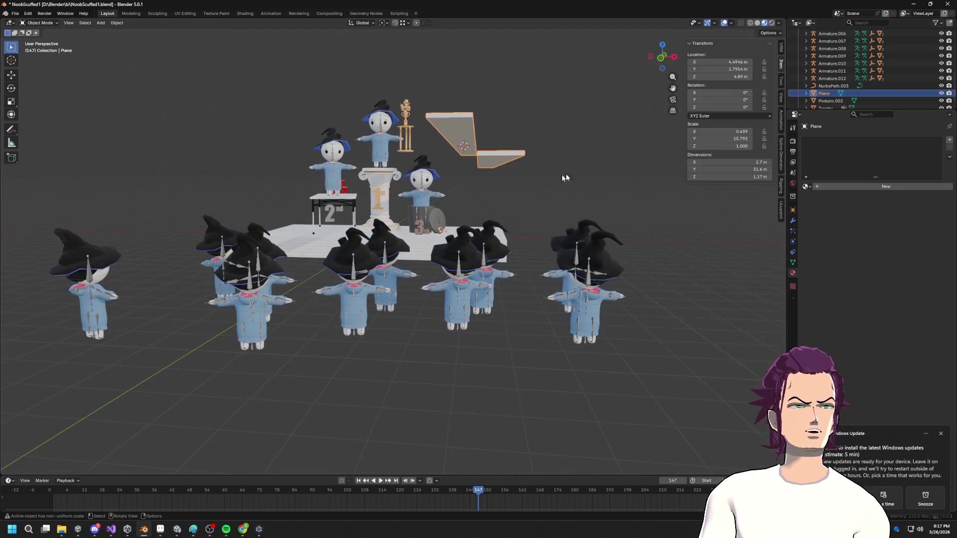
- Add an Array modifier to the plane from the Modifier properties
left_click(793, 262)
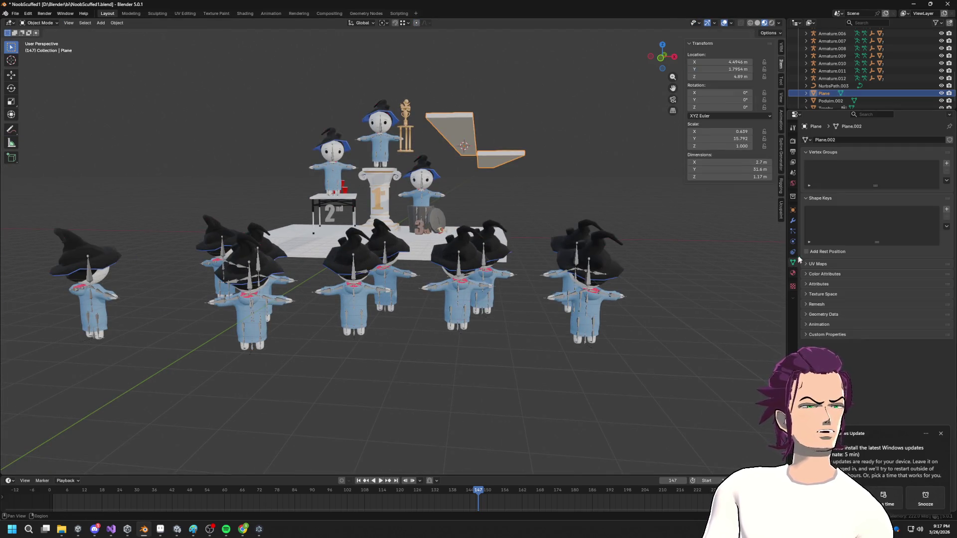
left_click(793, 221)
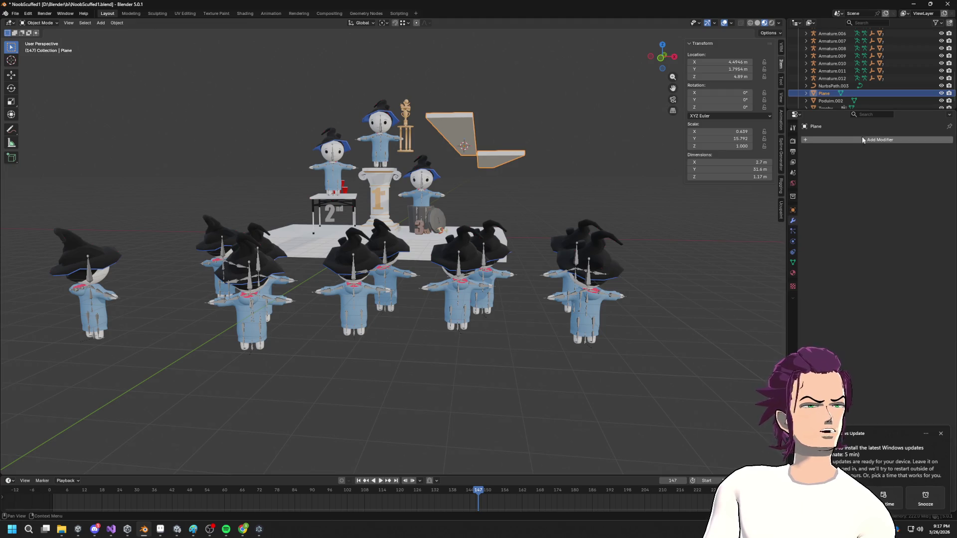
left_click(868, 140)
mouse_move(854, 138)
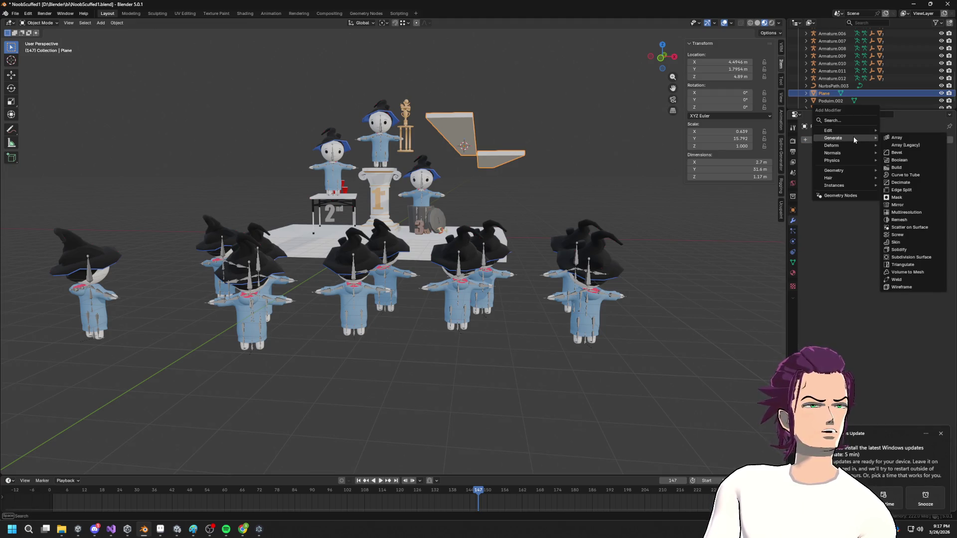
left_click(907, 138)
mouse_move(698, 172)
middle_mouse_down()
mouse_move(568, 180)
mouse_move(578, 167)
middle_mouse_up()
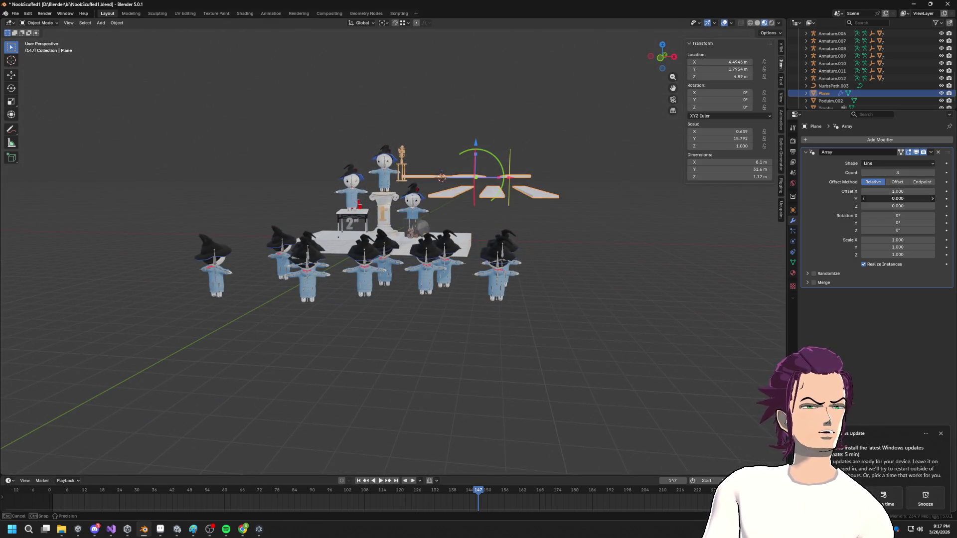
- Set the array's Z offset to 1 and count to 4 to stack the planks upward
left_click_drag(898, 200, 927, 206)
key("Return")
mouse_move(663, 240)
middle_mouse_down()
mouse_move(658, 250)
mouse_move(645, 234)
mouse_move(641, 245)
middle_mouse_up()
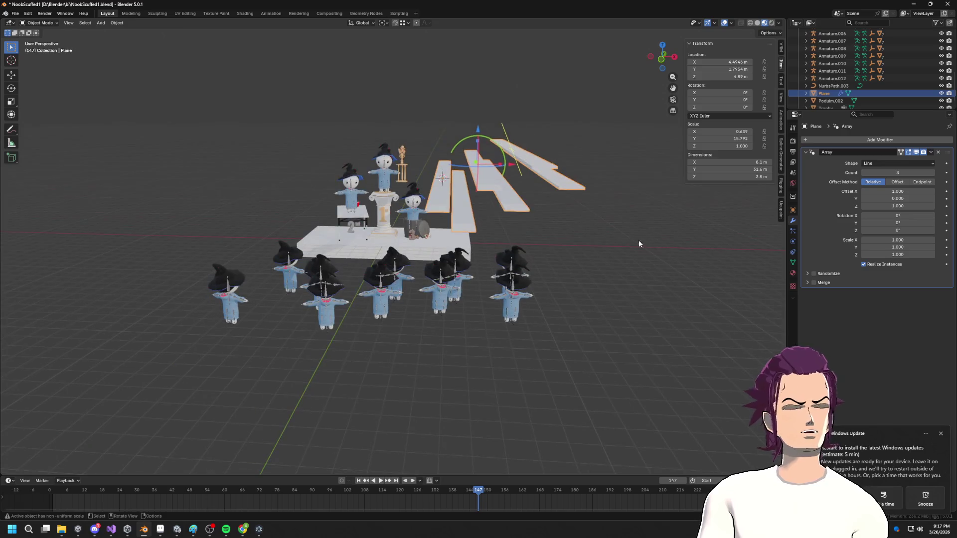
left_click(934, 173)
middle_click_drag(598, 157, 519, 166)
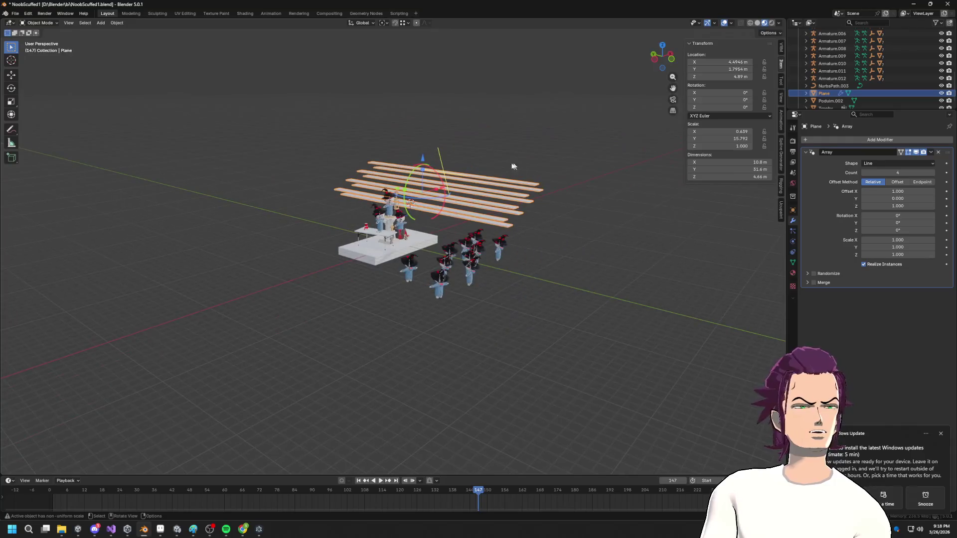
- Check the planks by selecting one in Edit Mode, cancelling two trial resizes
key("s")
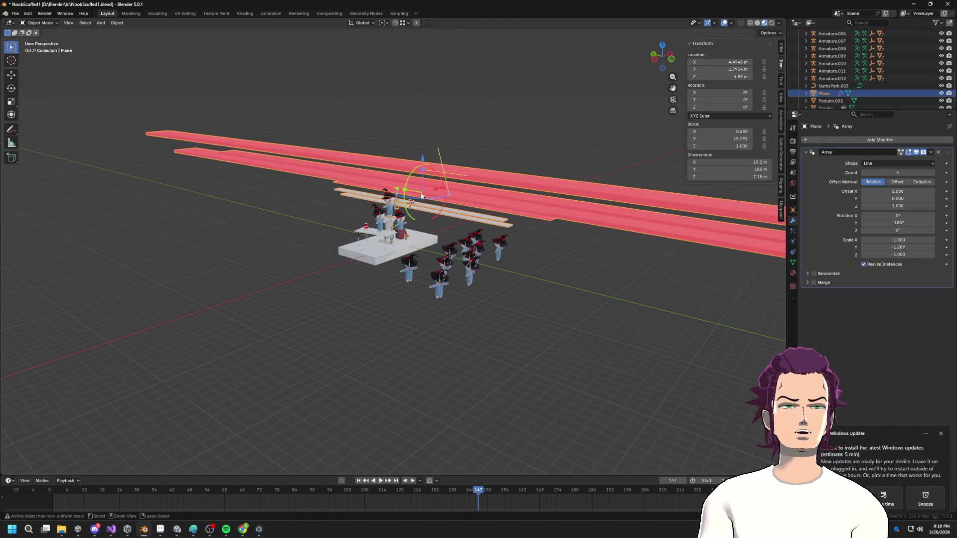
key("Escape")
key("Tab")
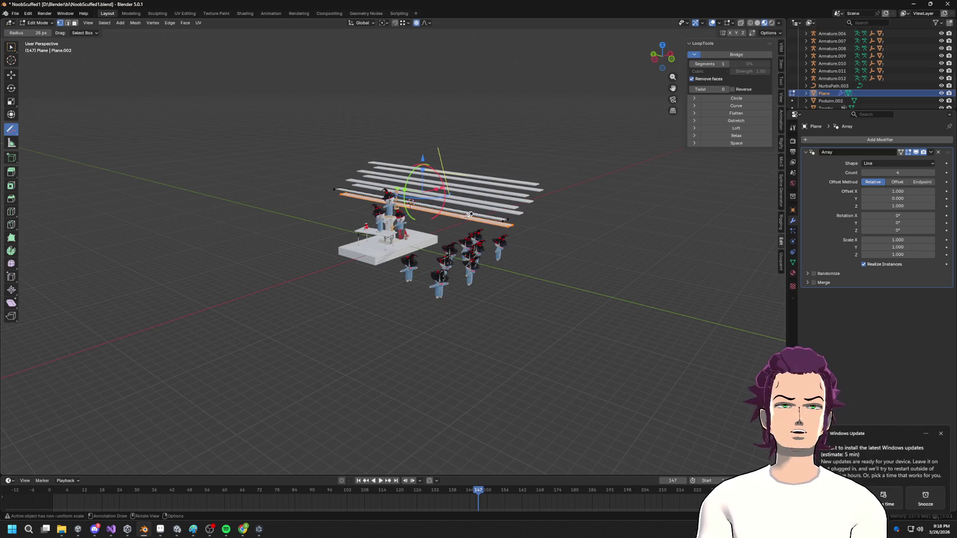
middle_click_drag(478, 224, 494, 227)
key("l")
key("Tab")
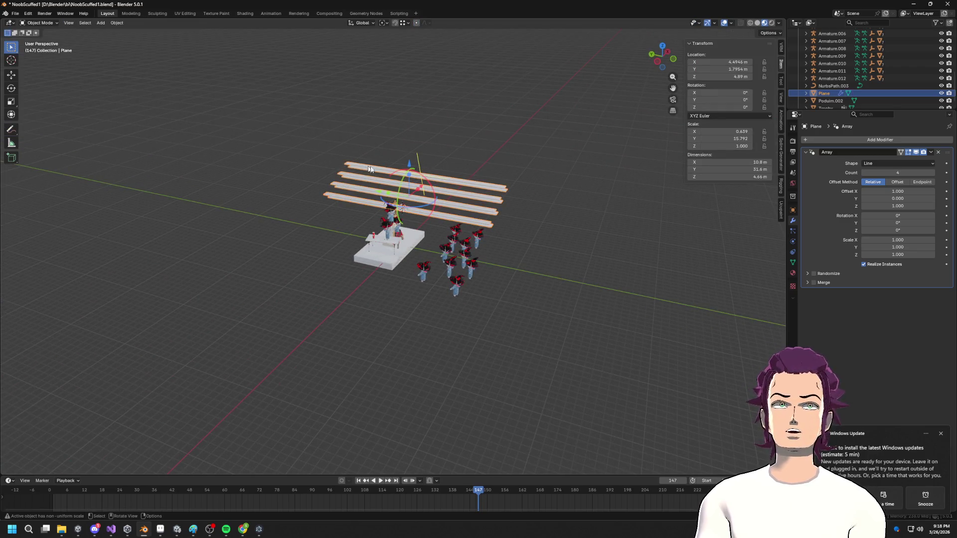
key("s")
key("Escape")
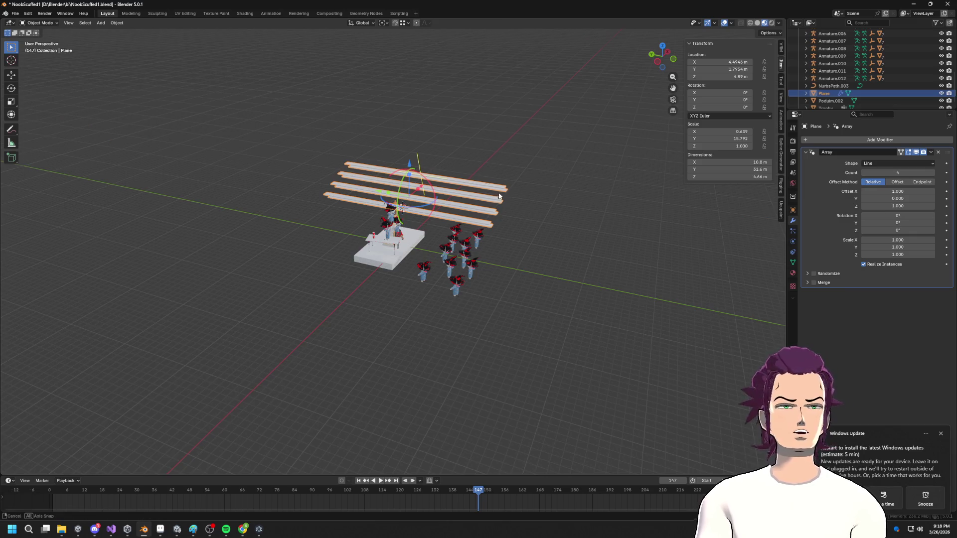
- Orbit around the four-row bleacher and review its transform values, 10.8 m wide overall
middle_click_drag(498, 196, 672, 195)
scroll(585, 226, "up", 4)
middle_click_drag(586, 226, 558, 224)
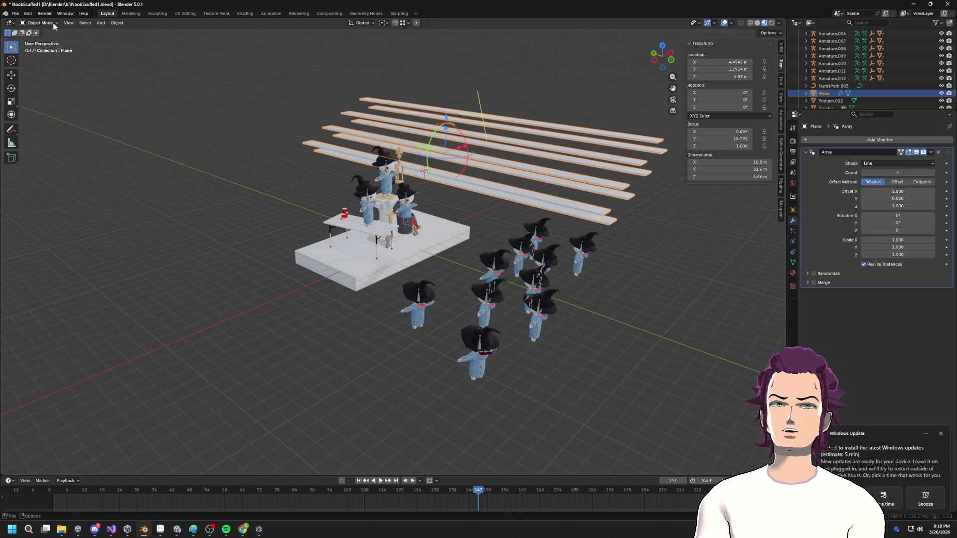
scroll(484, 148, "down", 2)
middle_click_drag(514, 175, 629, 148)
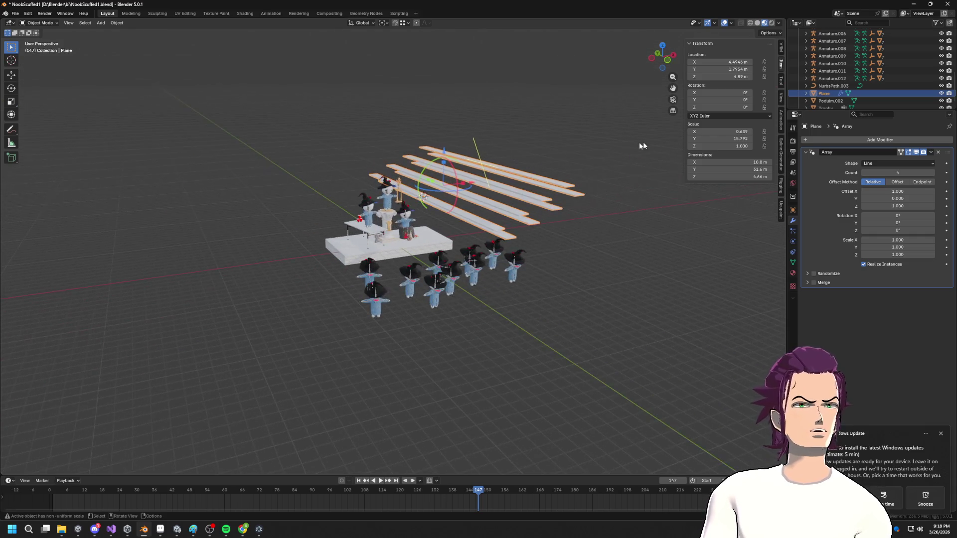
left_click(781, 49)
left_click(781, 65)
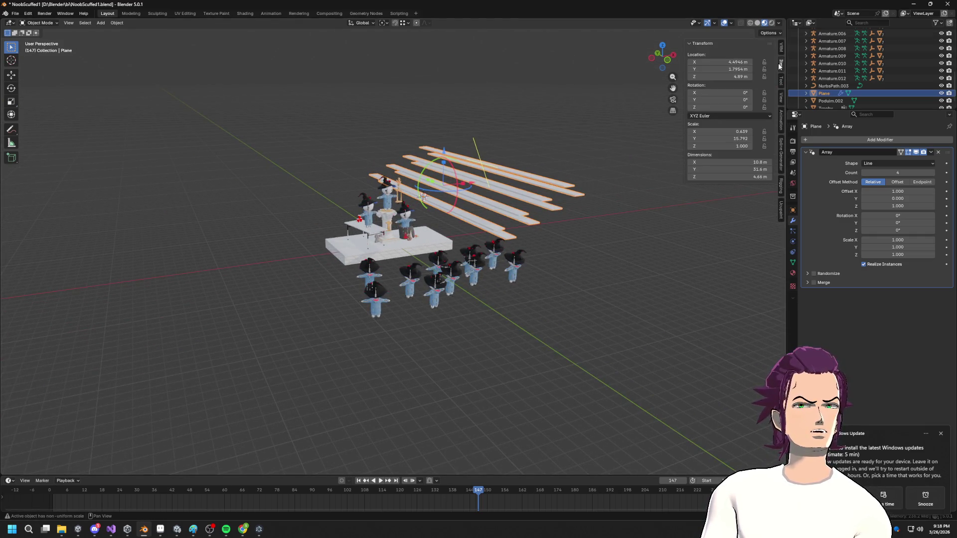
- Slide the plank array along the Y axis in two moves
key("g")
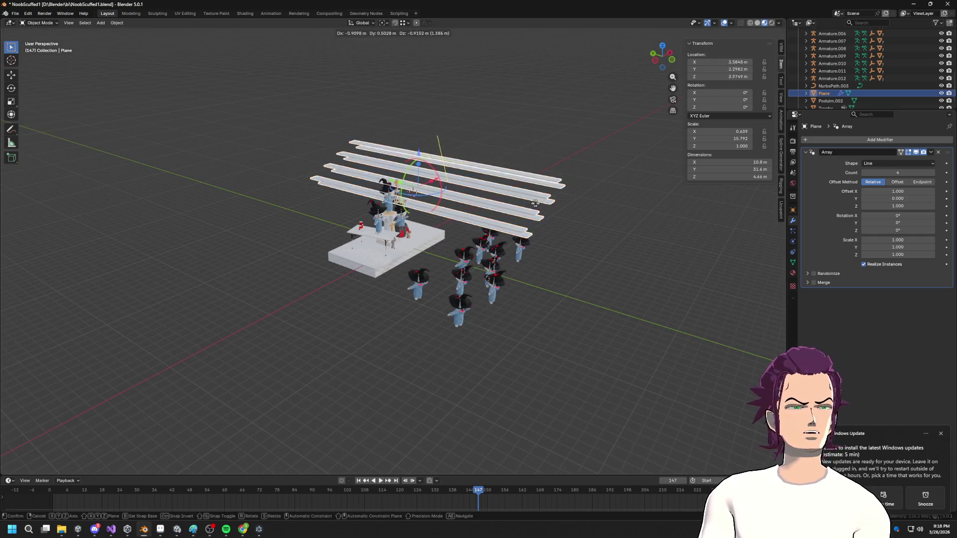
key("y")
left_click(707, 248)
middle_click_drag(707, 249, 611, 244)
key("g")
key("y")
left_click(661, 248)
scroll(600, 242, "down", 4)
- Lower the plank array to Z -5.74 and shift it 8.41 m along X
key("g")
key("z")
left_click(523, 254)
key("g")
key("x")
left_click(572, 258)
mouse_move(573, 258)
middle_mouse_down()
mouse_move(498, 284)
mouse_move(519, 269)
middle_mouse_up()
key("grave")
left_click(589, 298)
mouse_move(589, 298)
middle_mouse_down()
mouse_move(513, 265)
mouse_move(436, 250)
mouse_move(497, 269)
mouse_move(698, 288)
mouse_move(656, 272)
mouse_move(547, 258)
mouse_move(532, 242)
mouse_move(512, 258)
middle_mouse_up()
- In Edit Mode, raise the selected plank face 0.854 m along Z
key("Tab")
scroll(448, 248, "up", 5)
scroll(455, 247, "down", 4)
key("g")
key("z")
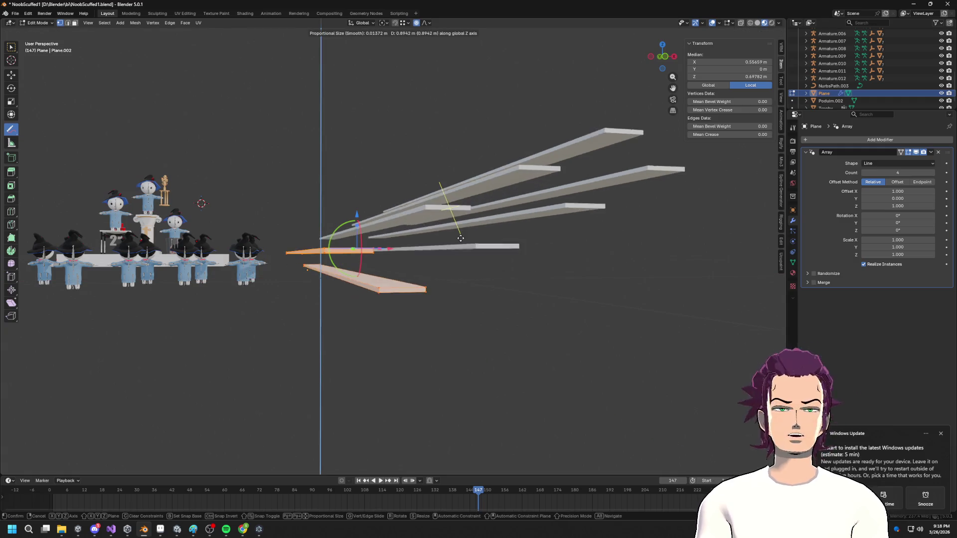
left_click(455, 235)
middle_click_drag(454, 235, 432, 254)
middle_click_drag(742, 241, 763, 200)
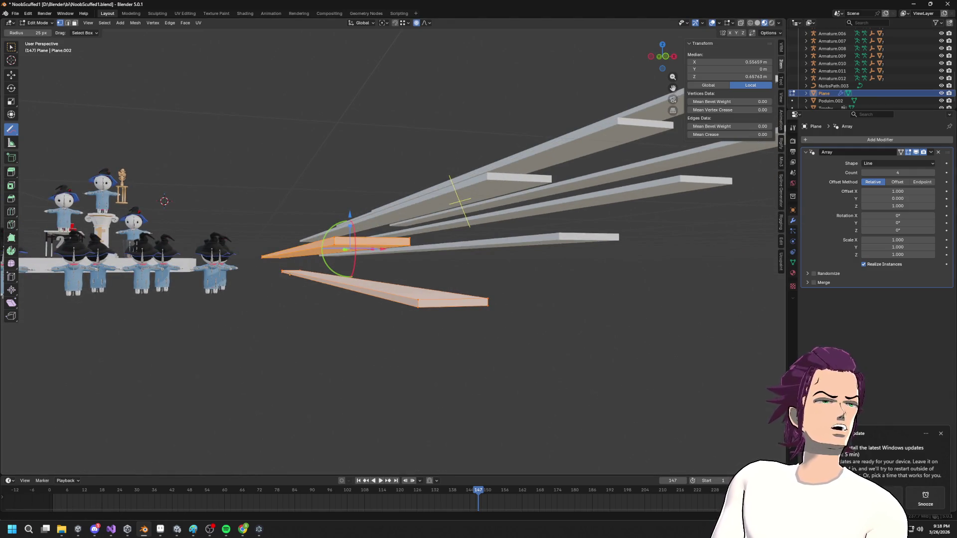
mouse_move(708, 220)
middle_mouse_down()
mouse_move(588, 238)
mouse_move(418, 213)
middle_mouse_up()
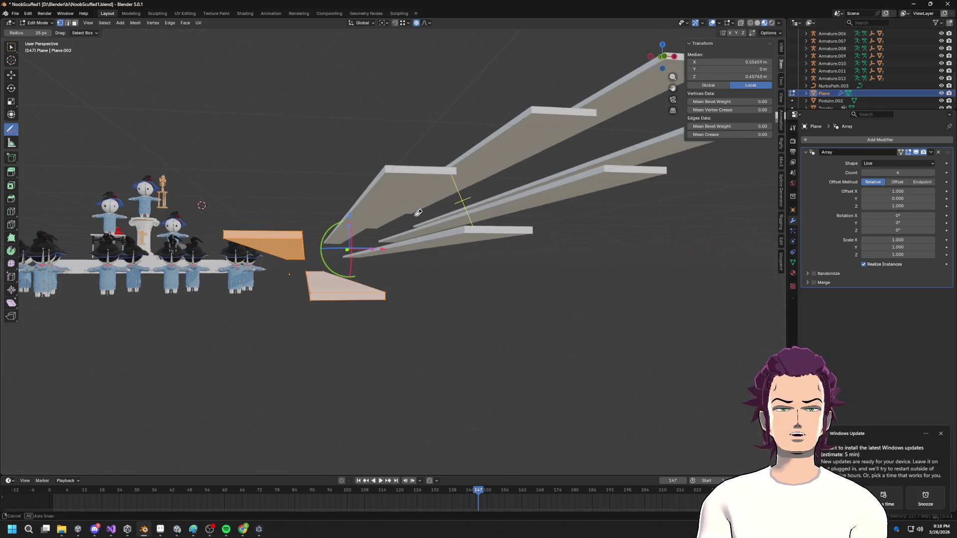
- Return to the Select tool in Edit Mode and select the plank's top edge
key("Tab")
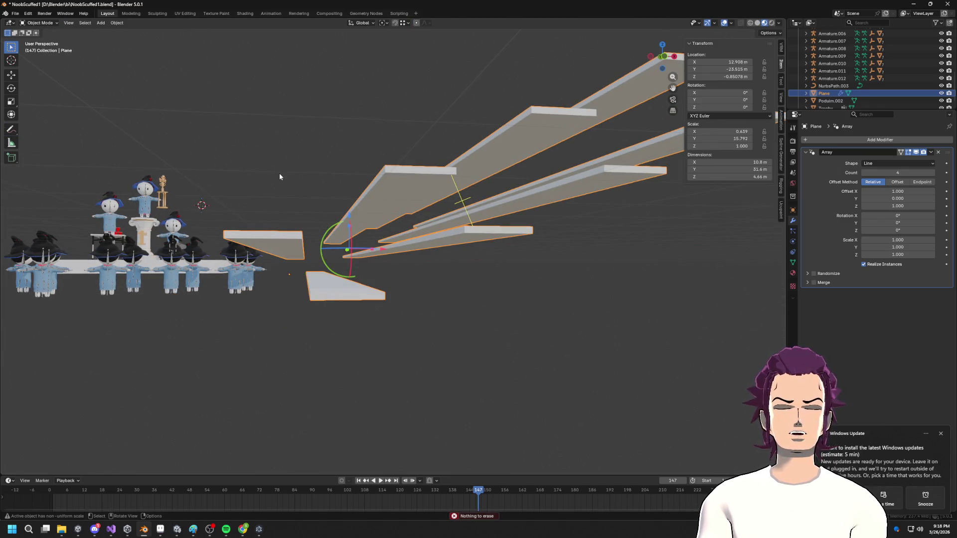
key("Tab")
middle_click_drag(279, 175, 319, 204)
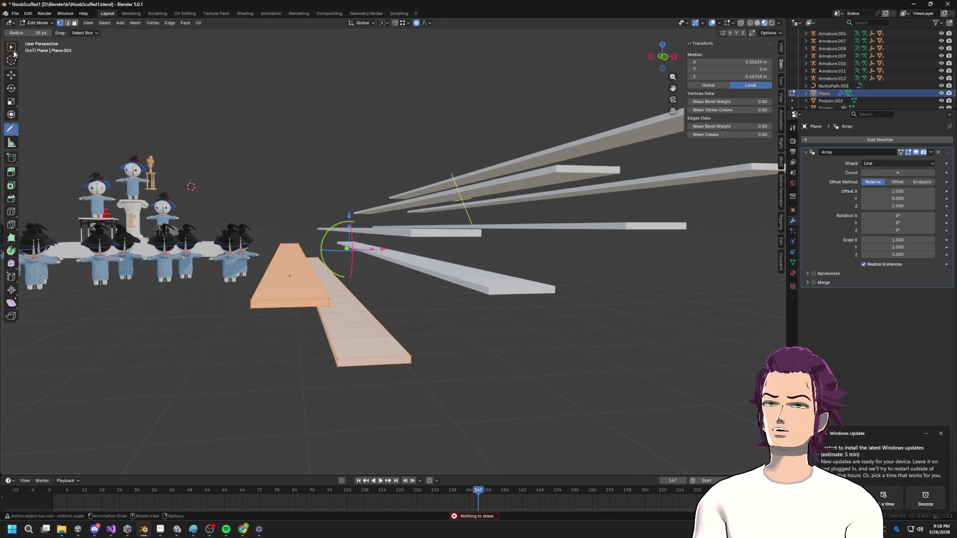
left_click(12, 47)
middle_click_drag(130, 149, 265, 233)
left_click(208, 138)
middle_click_drag(209, 138, 230, 174)
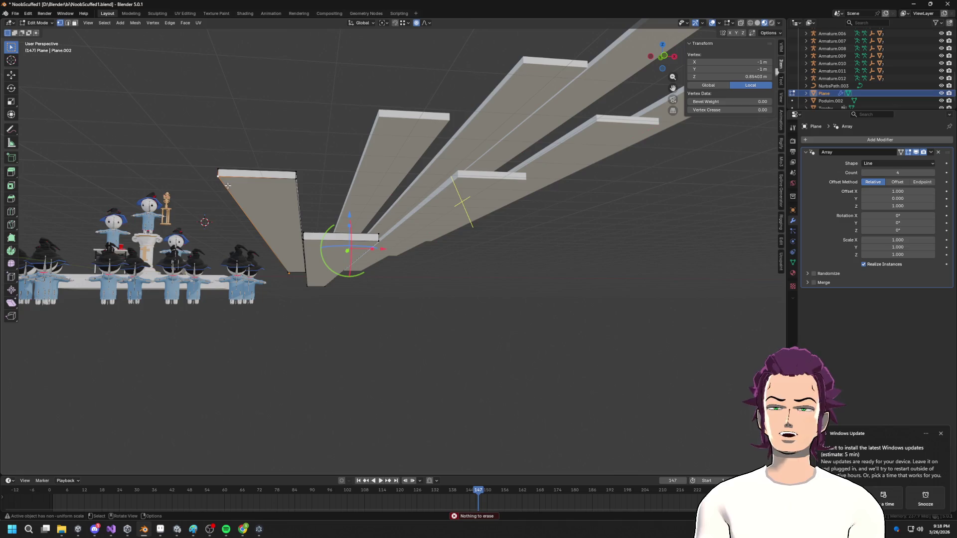
- Save the file, then add a cube to the plank mesh and shrink it
key("ctrl+s")
key("shift+s")
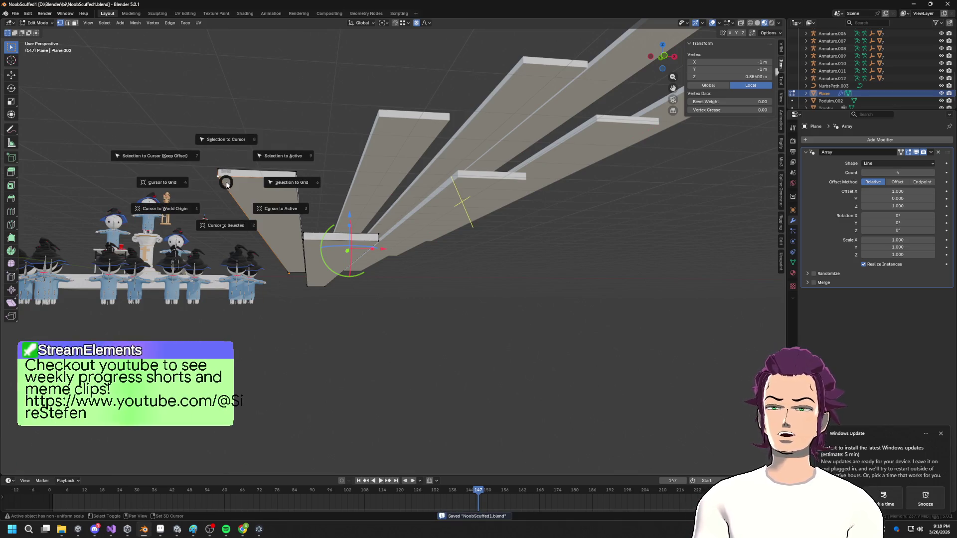
key("Escape")
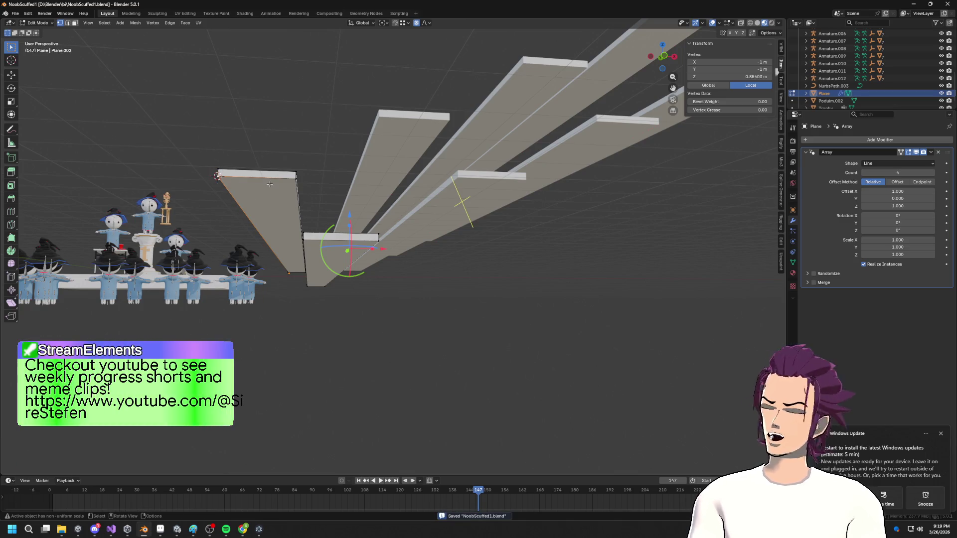
key("shift+a")
left_click(263, 155)
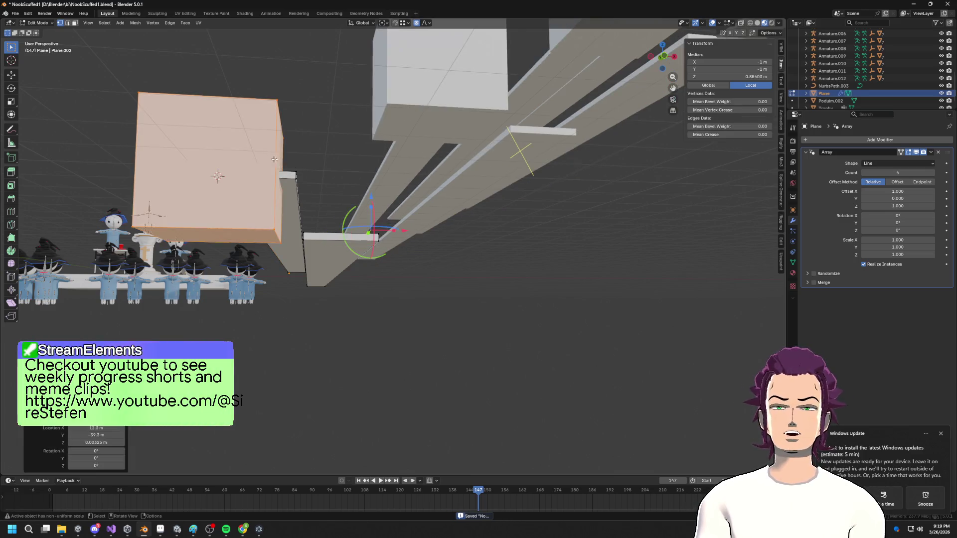
key("s")
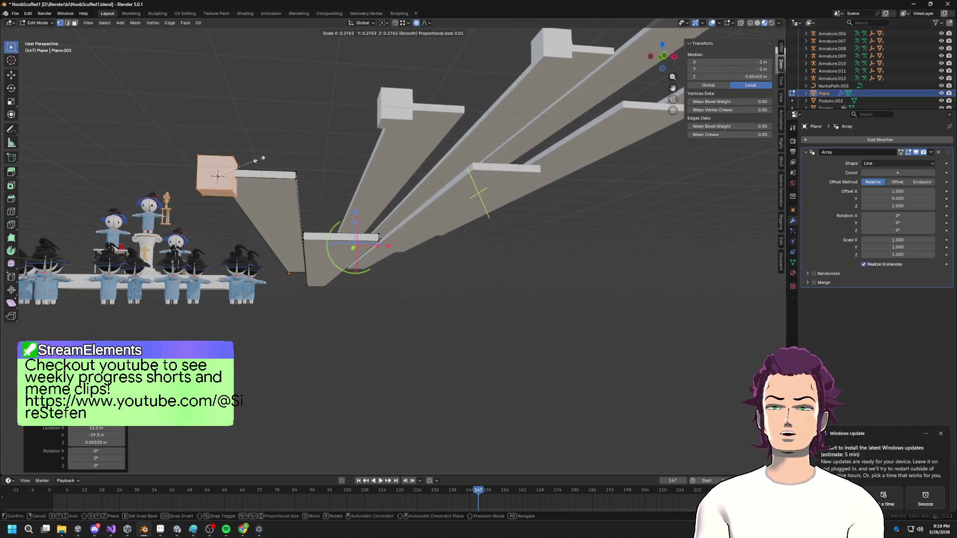
- Confirm the cube's reduced scale and frame it in view on the plank
key("Return")
middle_click_drag(259, 170, 267, 191)
key("g")
key("x")
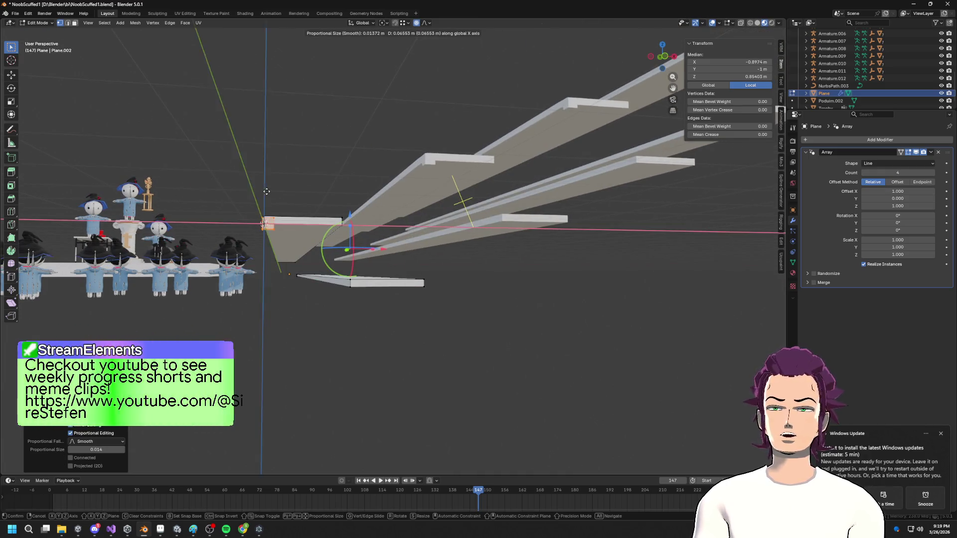
key("Escape")
left_click(409, 23)
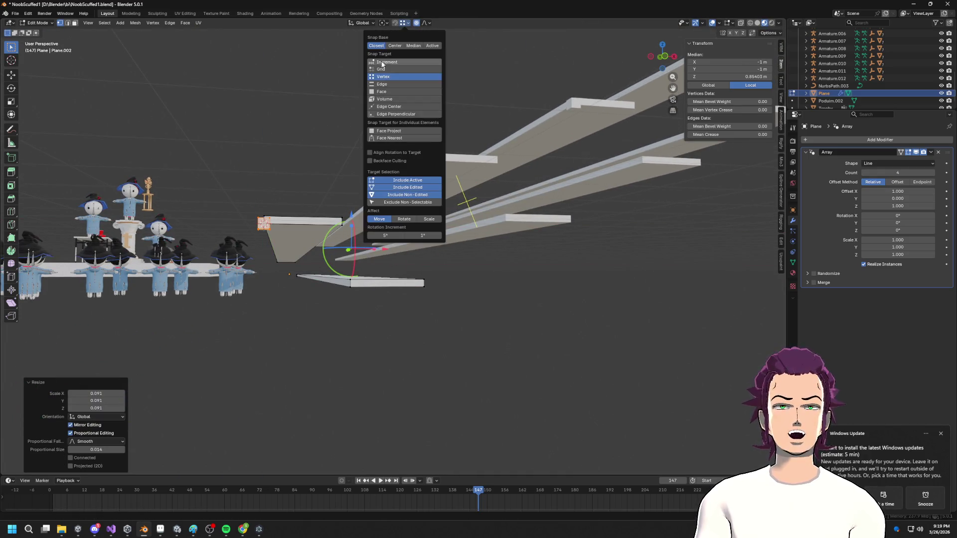
mouse_move(280, 189)
middle_mouse_down()
mouse_move(270, 211)
mouse_move(282, 214)
middle_mouse_up()
key("grave")
left_click(312, 254)
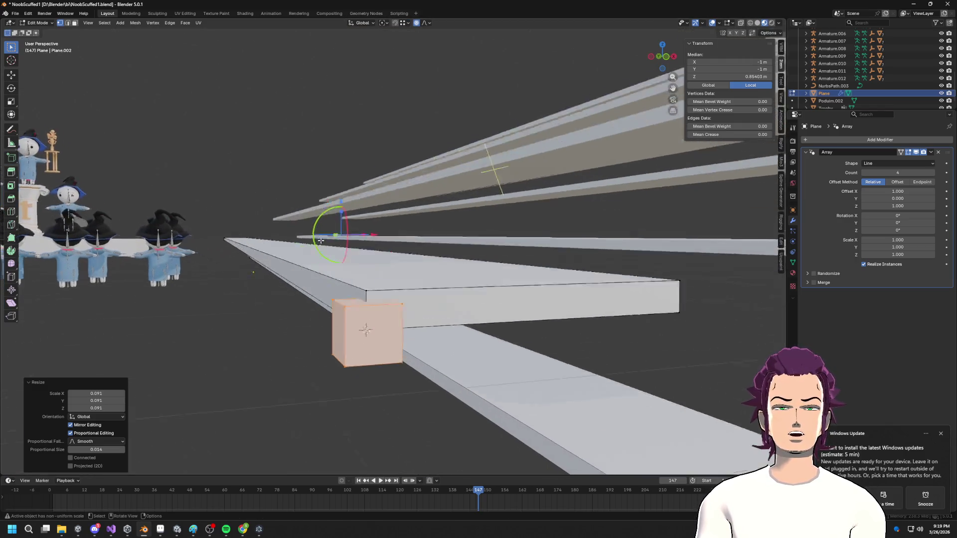
scroll(392, 257, "down", 5)
mouse_move(392, 257)
middle_mouse_down()
mouse_move(374, 229)
mouse_move(403, 219)
middle_mouse_up()
scroll(361, 208, "up", 2)
- Select the whole cube with L, slide it along Y, and place it at the plank corner
key("l")
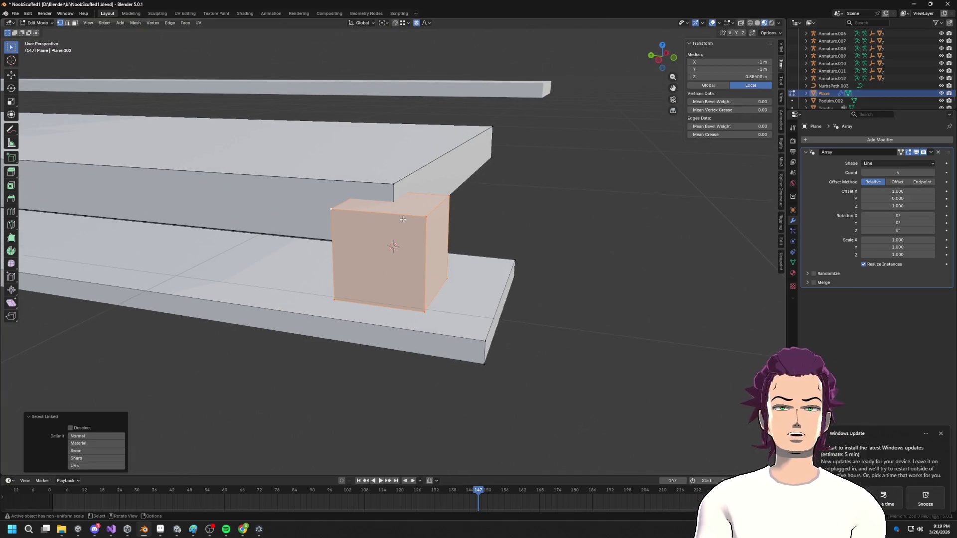
key("g")
key("y")
left_click(547, 244)
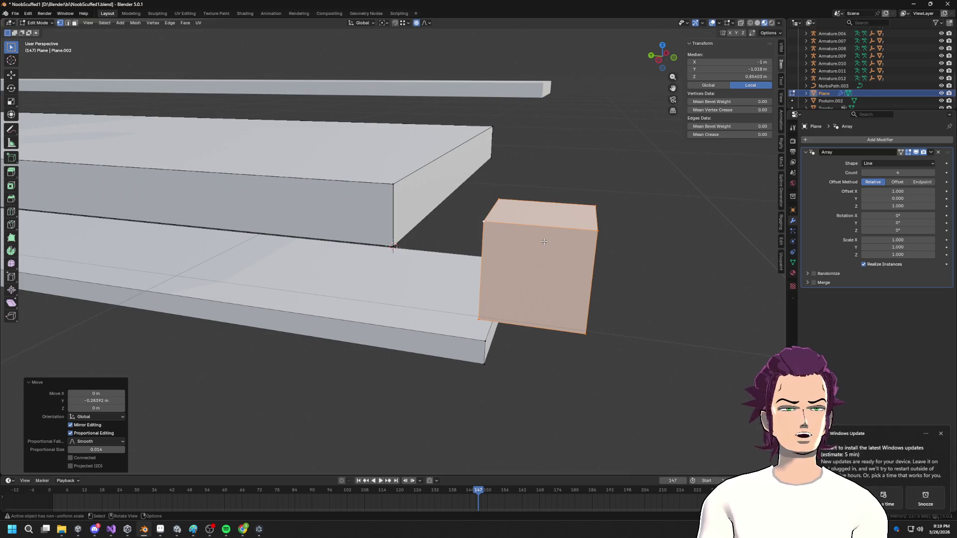
key("g")
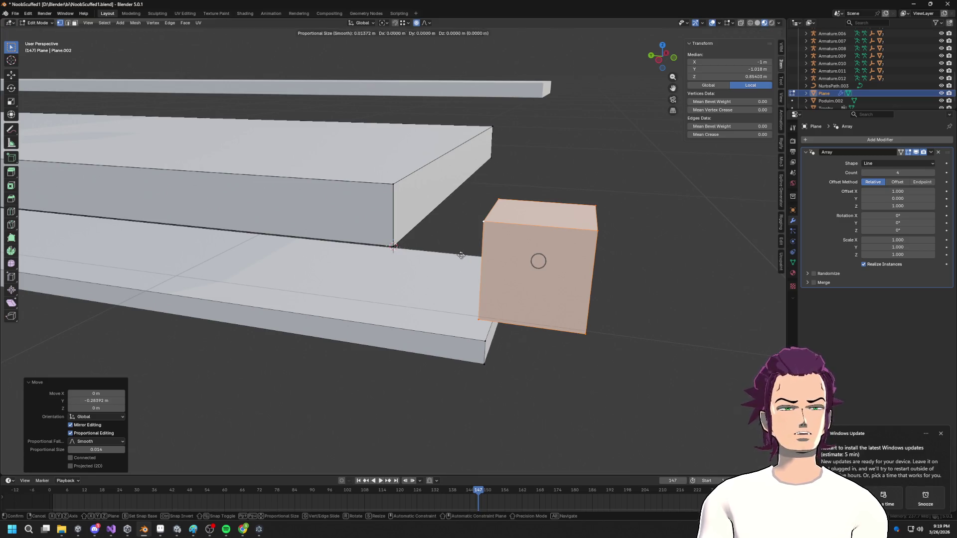
left_click(391, 192)
mouse_move(392, 192)
middle_mouse_down()
mouse_move(437, 243)
mouse_move(479, 263)
mouse_move(414, 256)
middle_mouse_up()
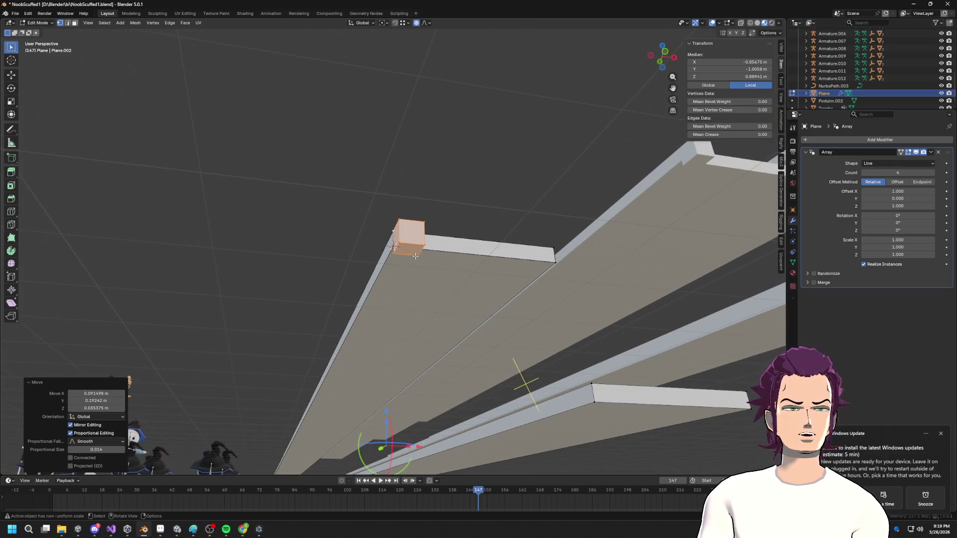
- Switch to face selection and extrude the cube's face into a leg
key("3")
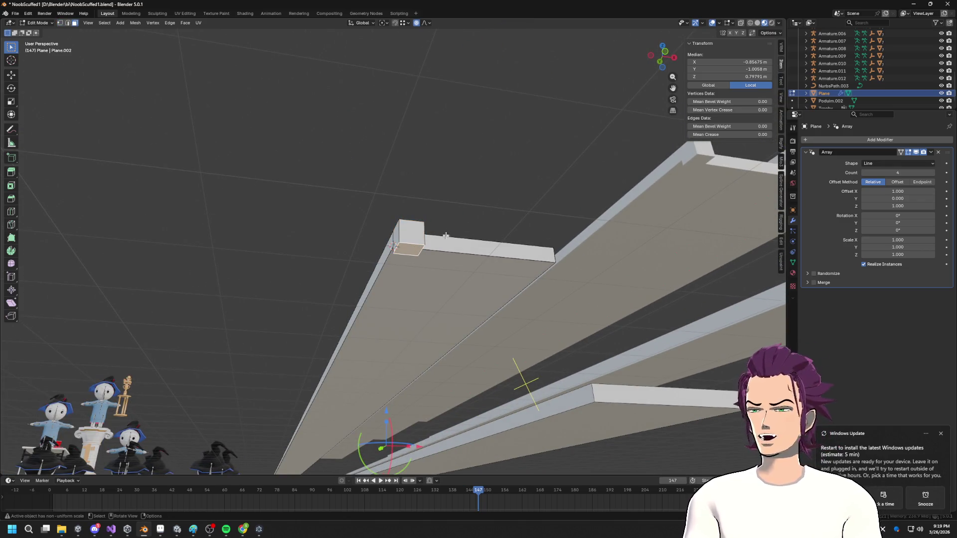
mouse_move(460, 225)
middle_mouse_down()
mouse_move(330, 320)
mouse_move(352, 305)
middle_mouse_up()
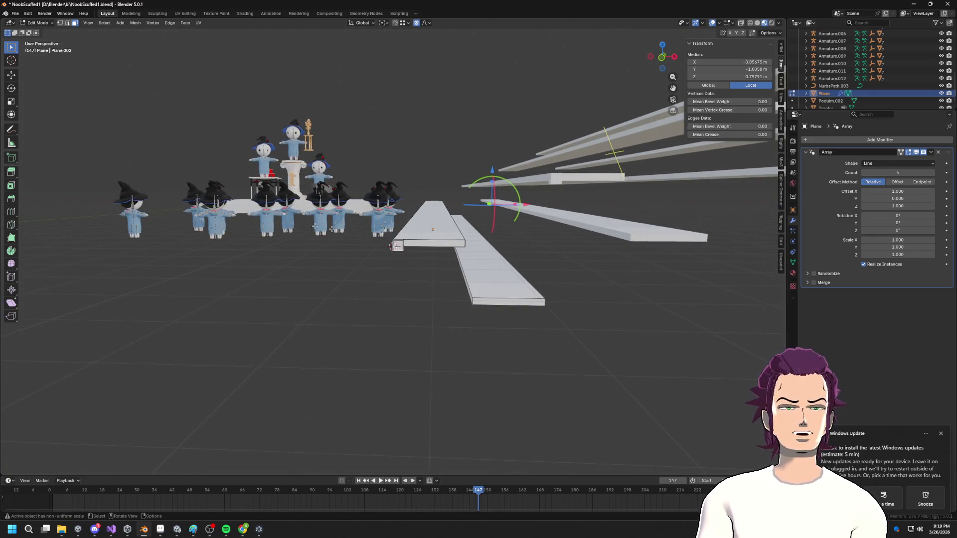
middle_click_drag(320, 220, 399, 299)
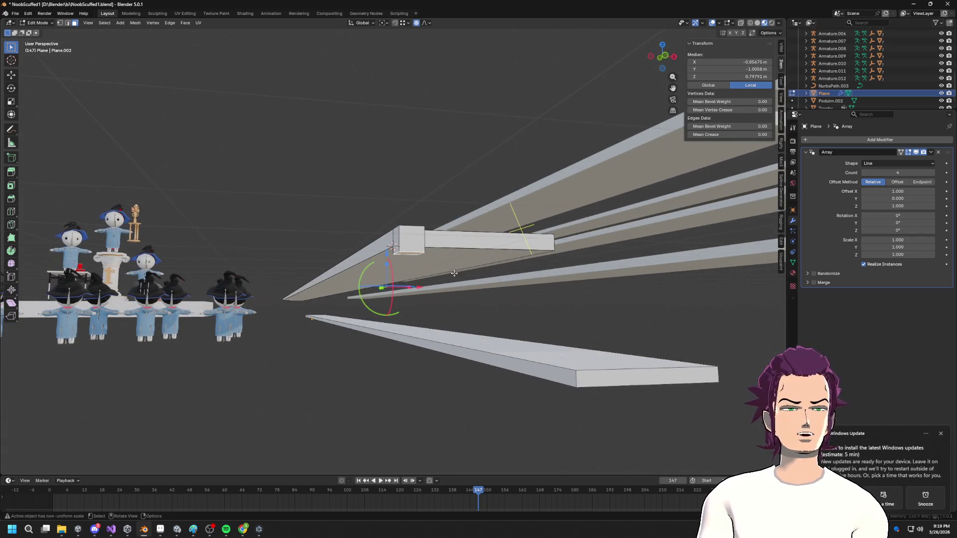
key("e")
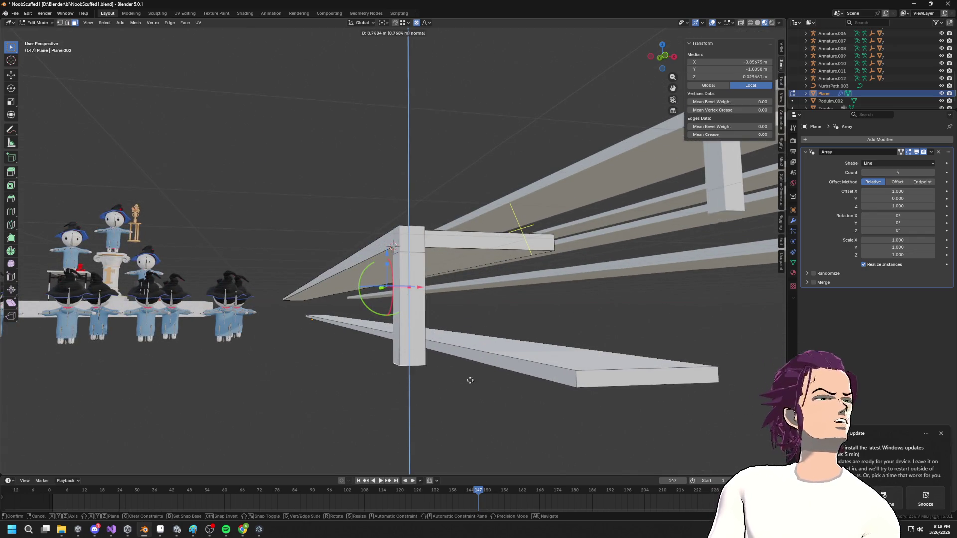
left_click(446, 393)
- Move the leg's selection down along Z to lengthen the support post
mouse_move(446, 380)
middle_mouse_down()
mouse_move(412, 251)
mouse_move(421, 263)
mouse_move(406, 255)
middle_mouse_up()
key("g")
key("z")
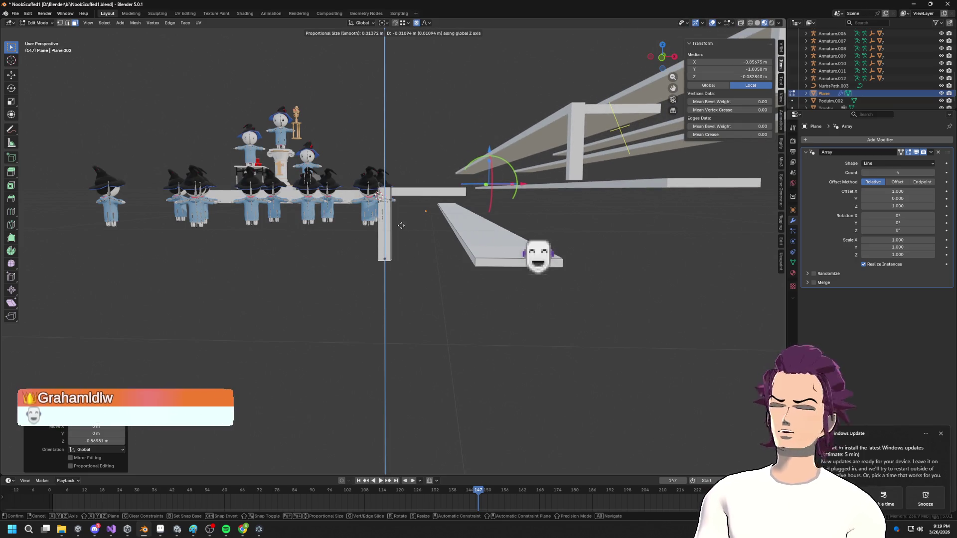
left_click(401, 225)
mouse_move(401, 225)
middle_mouse_down()
mouse_move(419, 242)
mouse_move(430, 207)
middle_mouse_up()
- Extrude a 2.5135 m beam out from the support post's top corner
left_click(388, 197)
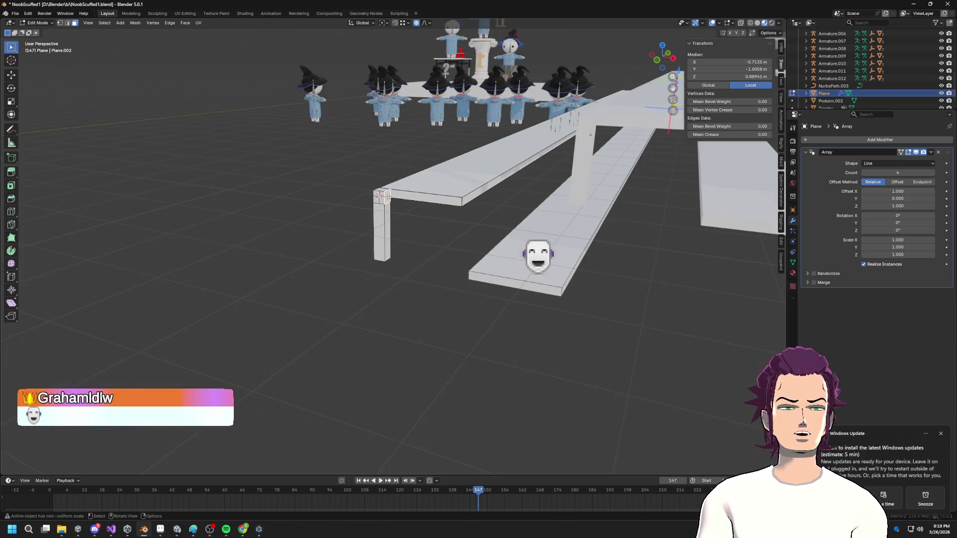
key("g")
key("z")
key("z")
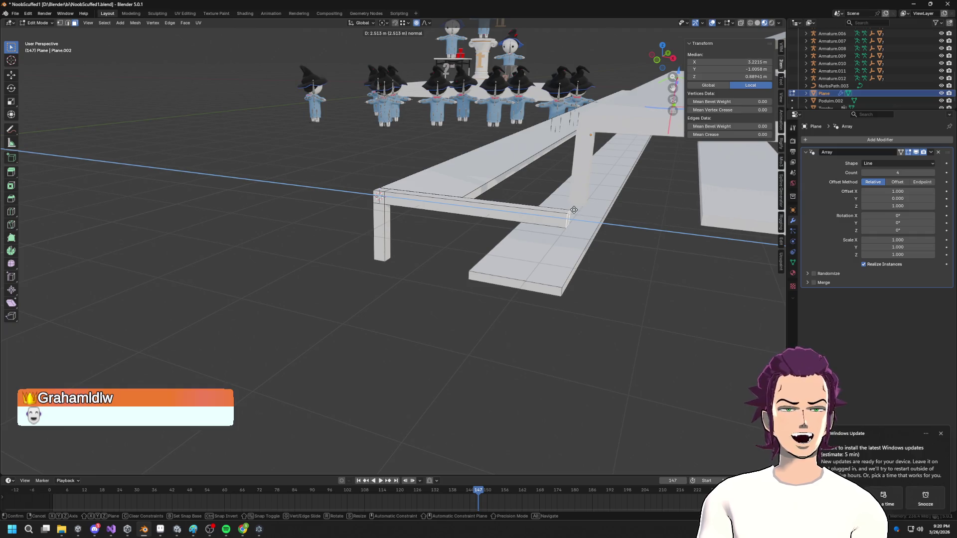
left_click(574, 209)
middle_click_drag(573, 210, 569, 236)
mouse_move(585, 240)
middle_mouse_down()
mouse_move(550, 213)
mouse_move(481, 234)
middle_mouse_up()
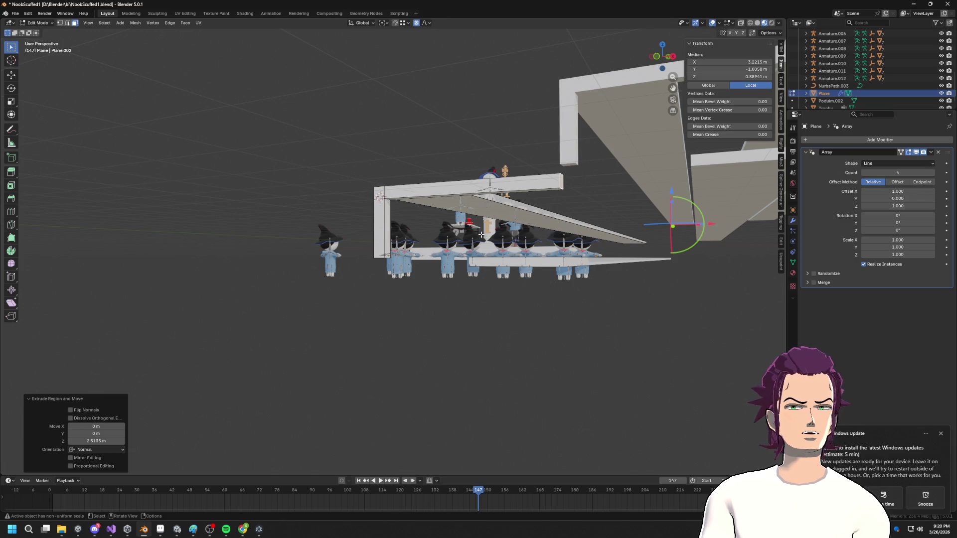
- Try the Array's other offset methods, leave it on Relative, and select the post's bottom face
left_click(896, 182)
left_click(921, 182)
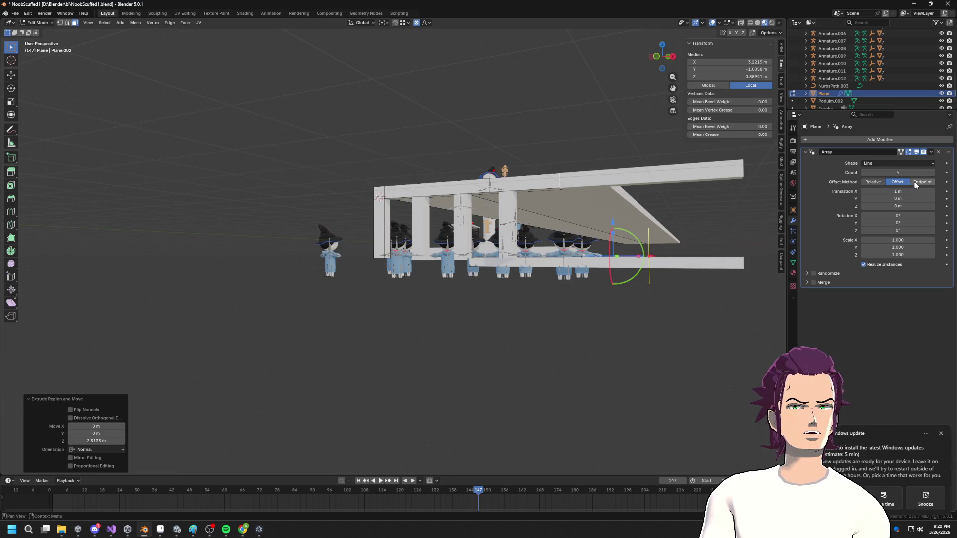
left_click(881, 183)
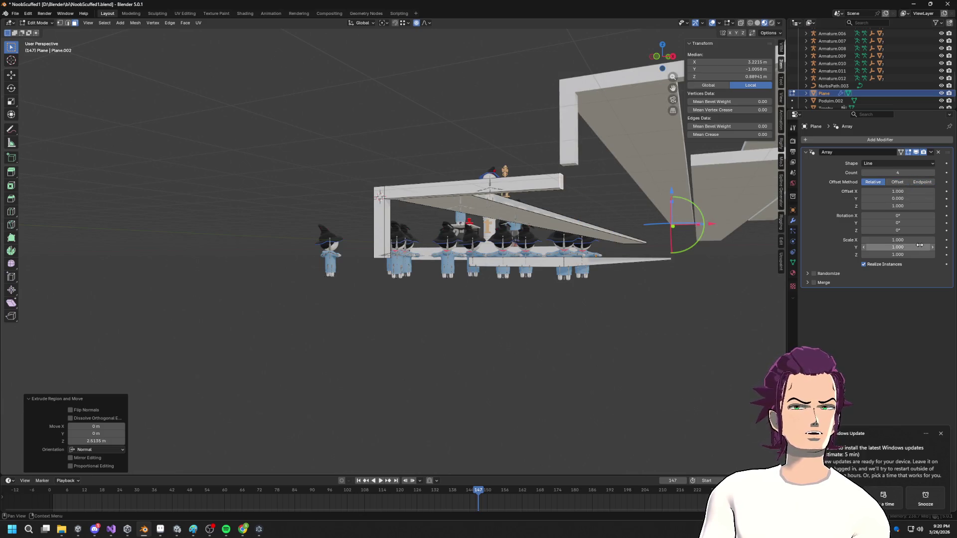
mouse_move(552, 237)
middle_mouse_down()
mouse_move(574, 241)
mouse_move(603, 273)
mouse_move(618, 254)
mouse_move(595, 249)
middle_mouse_up()
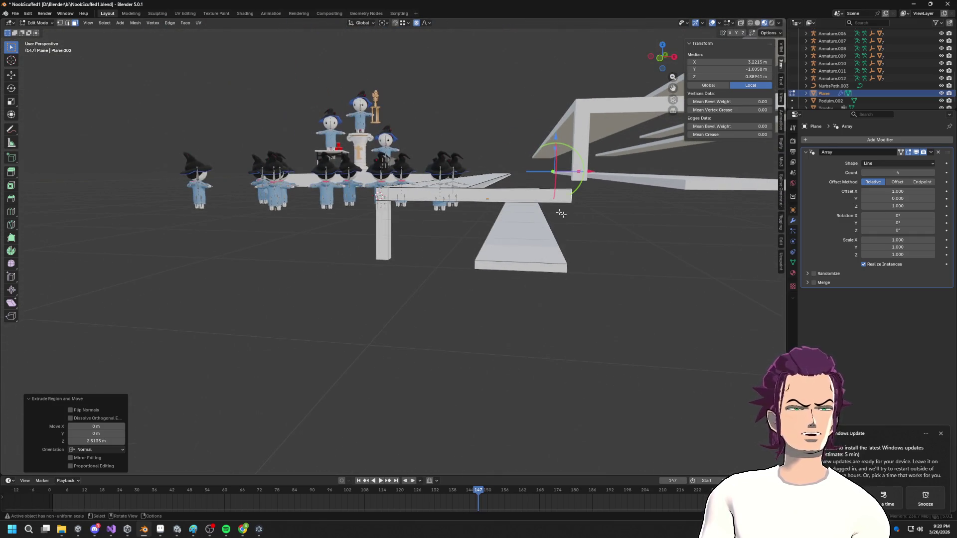
mouse_move(440, 217)
middle_mouse_down()
mouse_move(468, 240)
mouse_move(434, 252)
middle_mouse_up()
left_click(384, 269)
- Lower the support post's bottom face 0.10914 m along Z
key("g")
key("z")
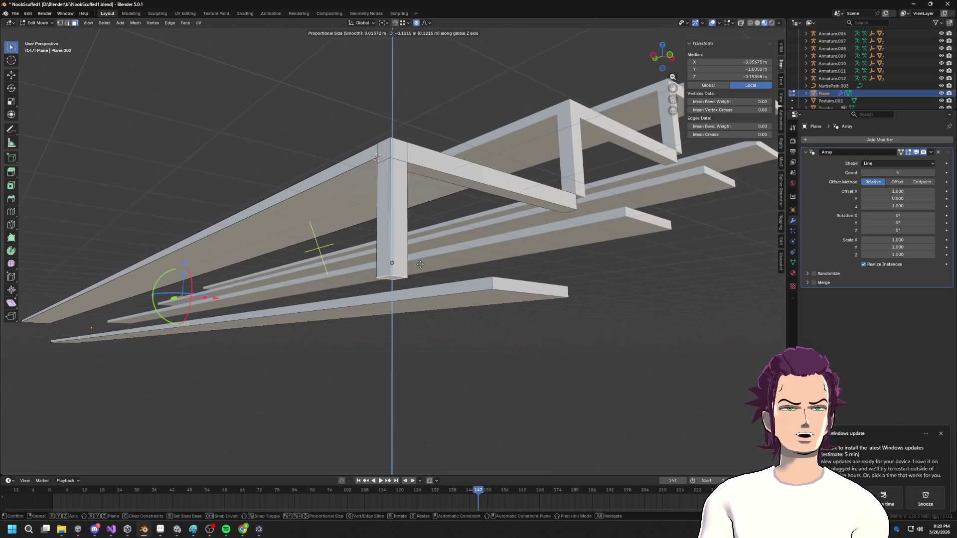
left_click(431, 258)
middle_click_drag(431, 258, 412, 277)
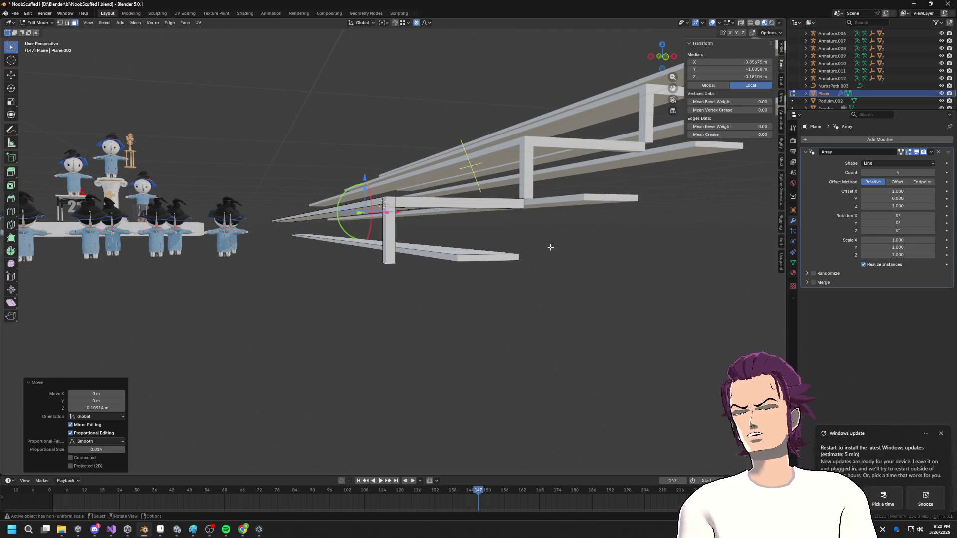
middle_click_drag(517, 177, 494, 189)
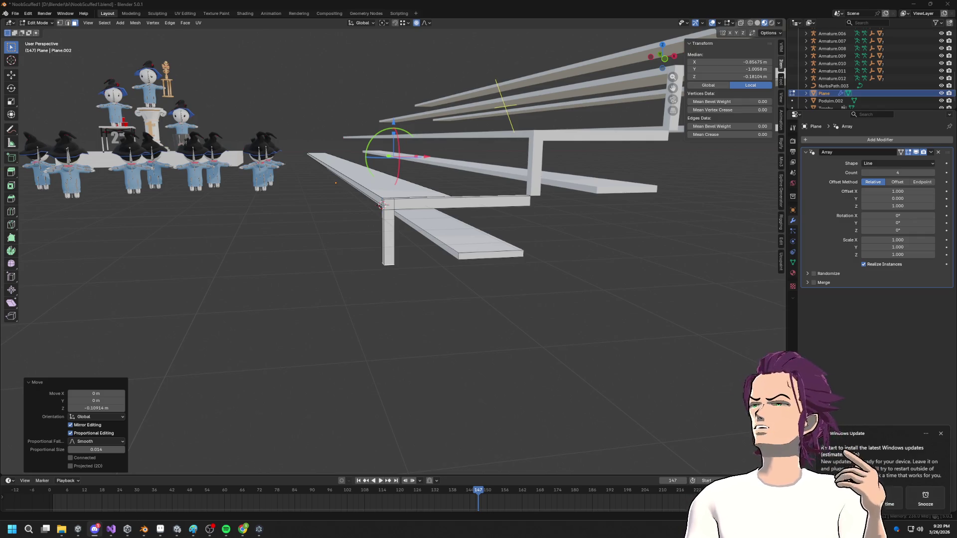
- Orbit around the benches and figures, then switch over to the Unity racing project
left_click(143, 529)
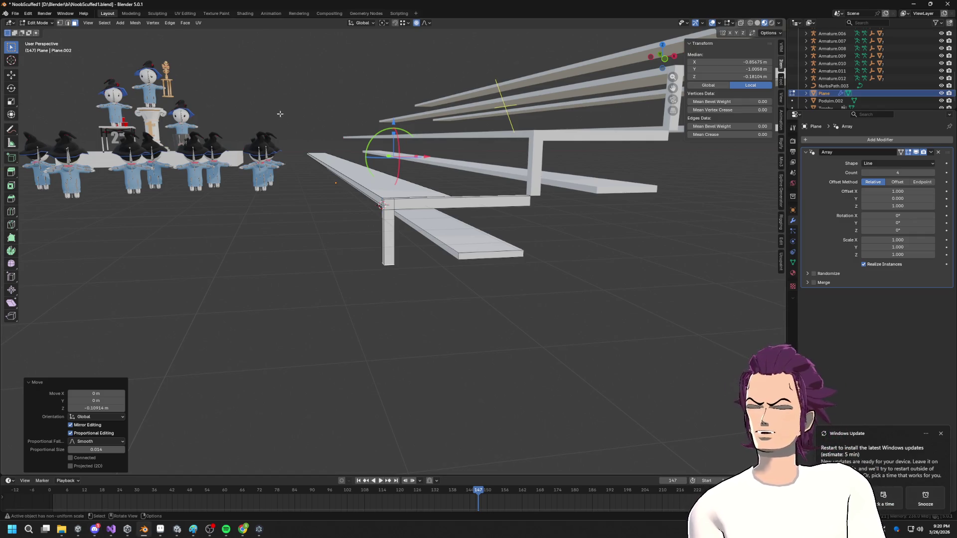
middle_click_drag(435, 154, 225, 369)
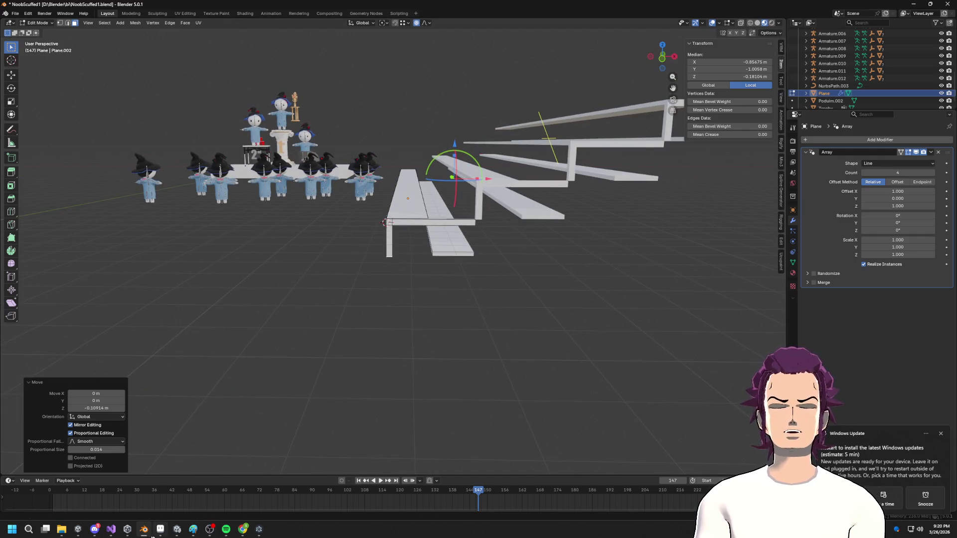
mouse_move(122, 535)
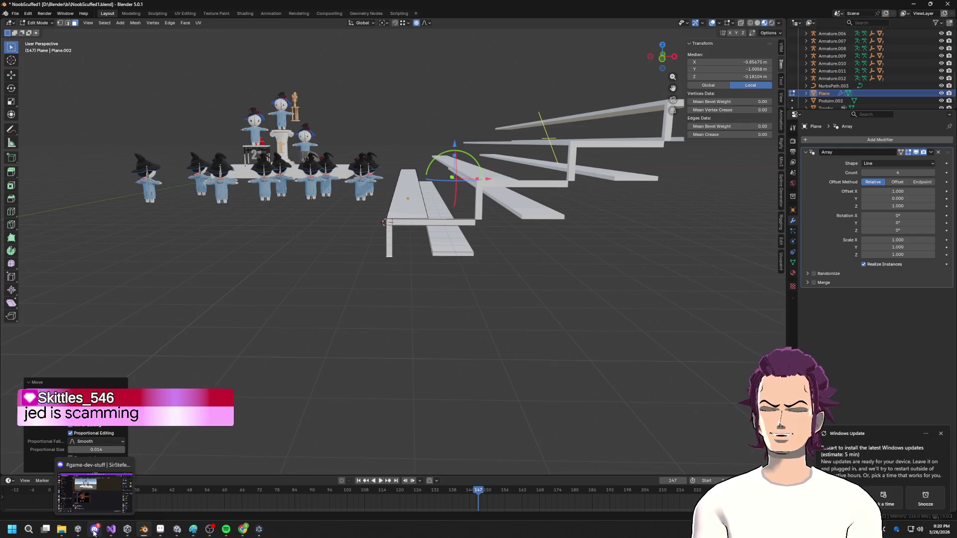
left_click(177, 530)
scroll(447, 296, "down", 10)
- Turn the Scene view toward the start line, then run and stop a quick playtest
right_click_drag(498, 294, 566, 288)
scroll(563, 285, "down", 5)
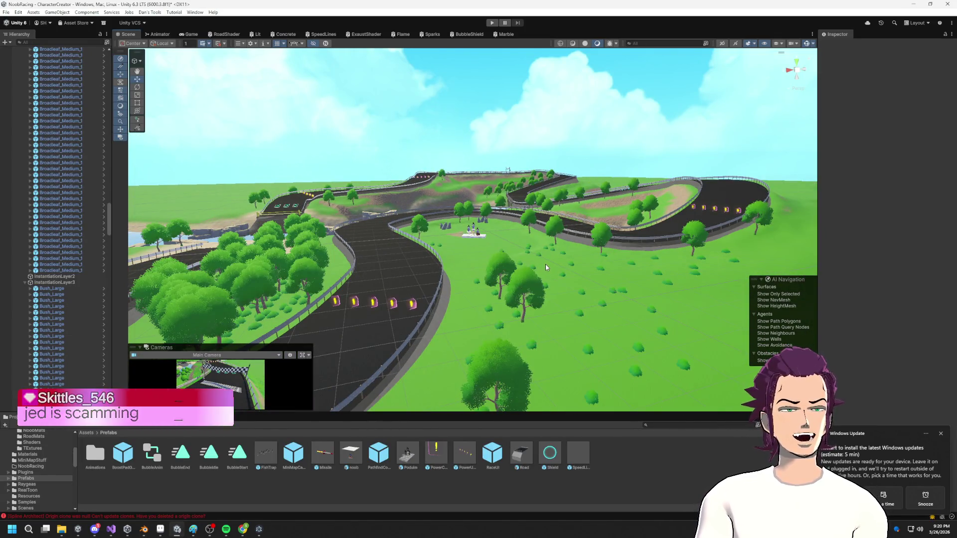
mouse_move(514, 244)
right_mouse_down()
mouse_move(529, 239)
mouse_move(540, 160)
mouse_move(559, 211)
mouse_move(560, 171)
mouse_move(538, 195)
mouse_move(135, 201)
mouse_move(597, 205)
mouse_move(515, 203)
mouse_move(399, 158)
mouse_move(311, 198)
mouse_move(335, 204)
right_mouse_up()
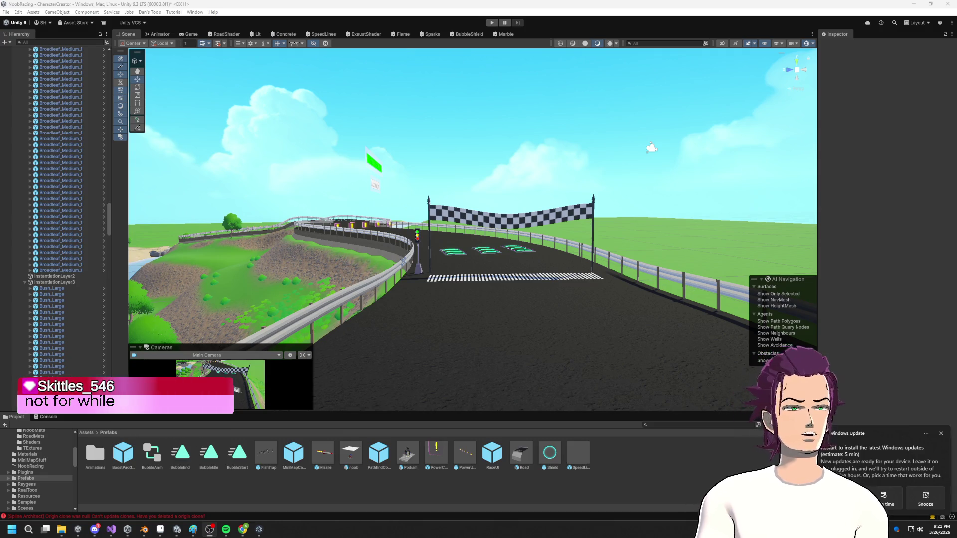
left_click(492, 22)
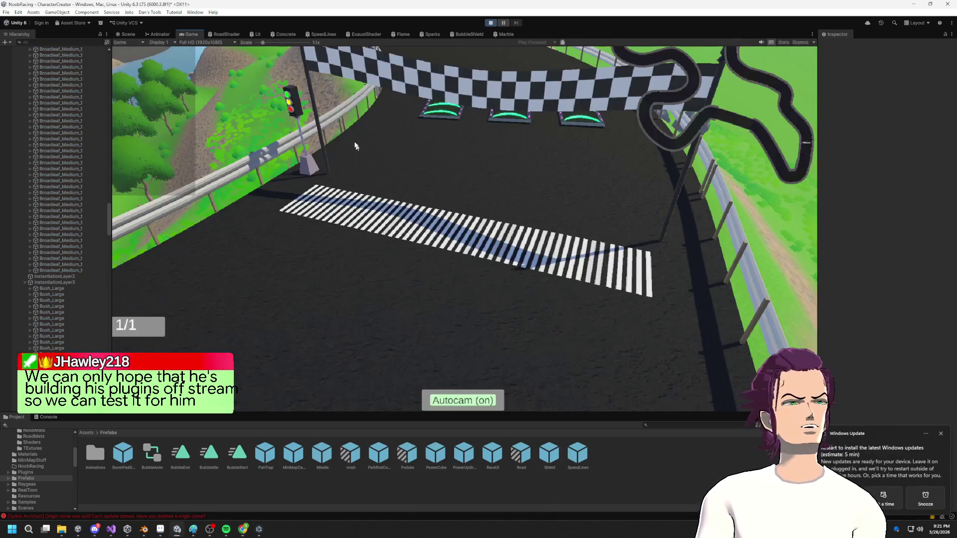
key("ctrl+p")
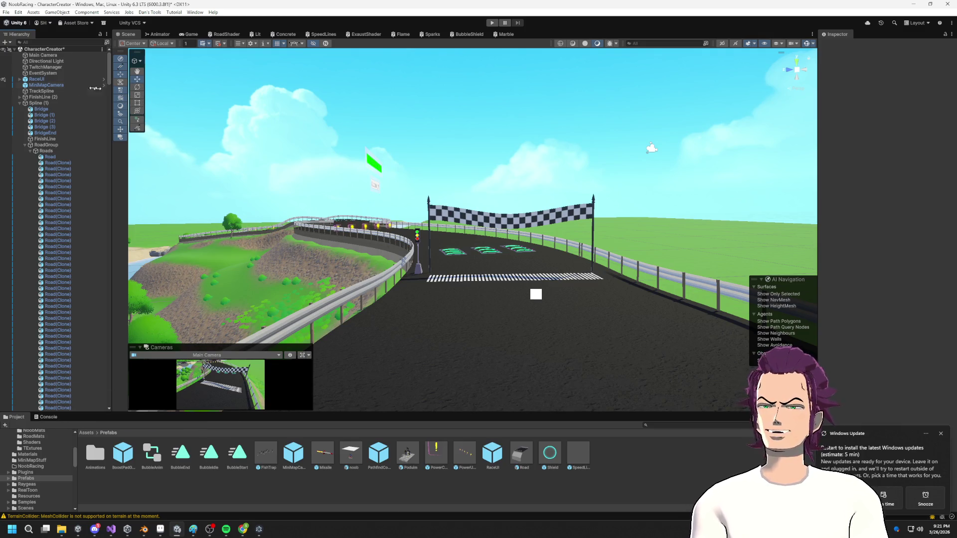
- Inspect Podium and RaceUI in the Hierarchy, expand Spline (1), and select PathController
left_click(20, 103)
left_click(40, 145)
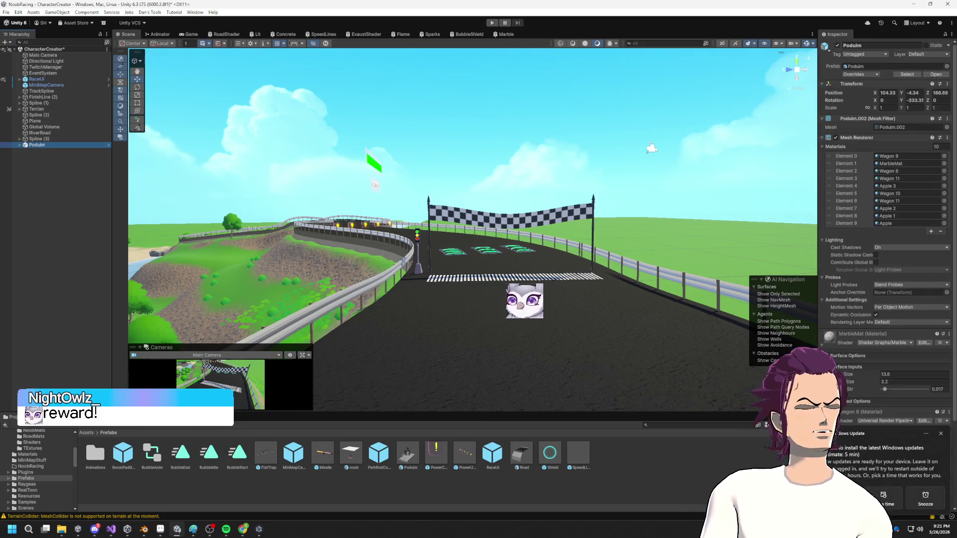
left_click(940, 433)
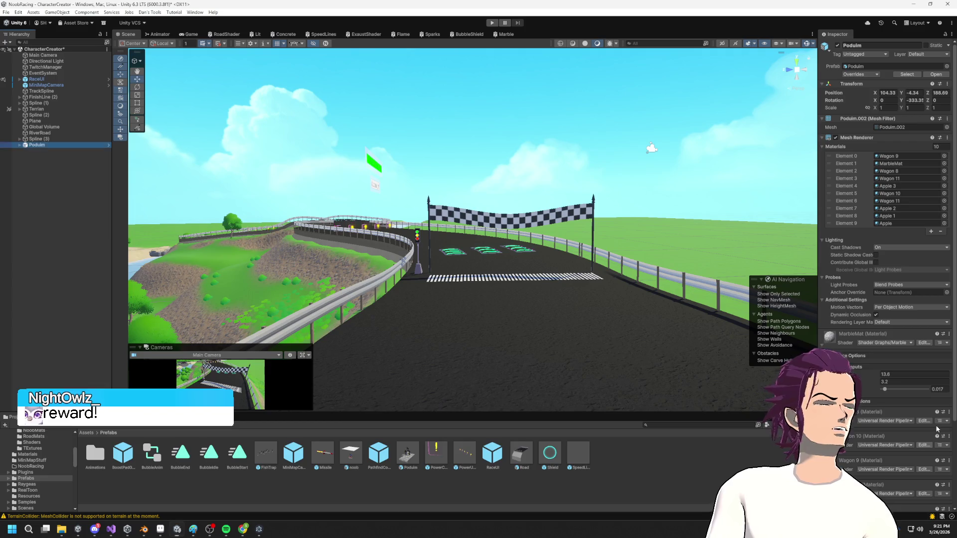
left_click(67, 80)
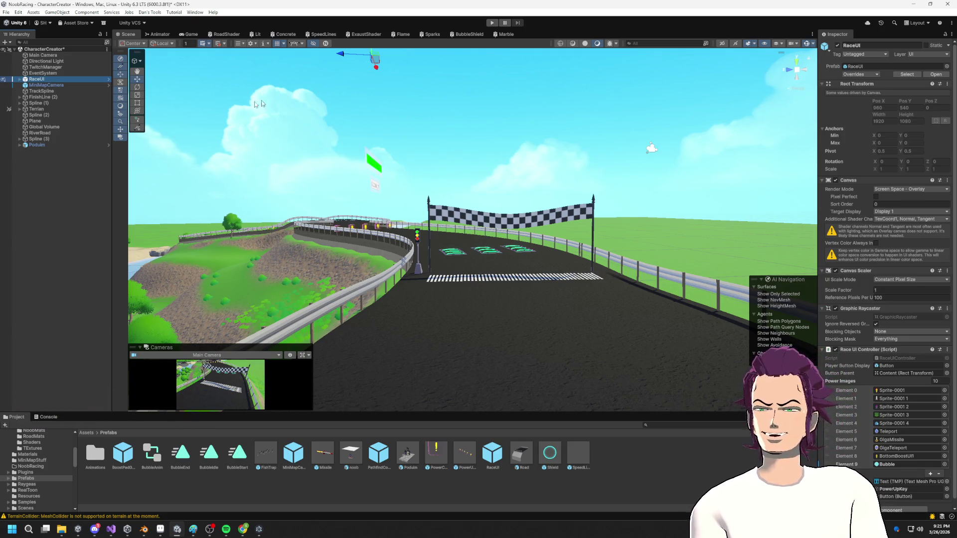
left_click(20, 103)
left_click(25, 145)
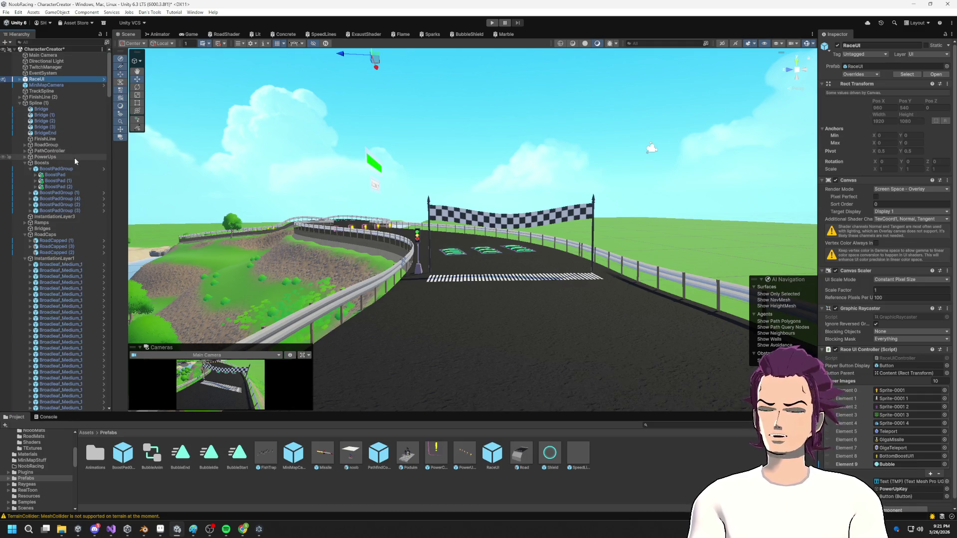
left_click(57, 151)
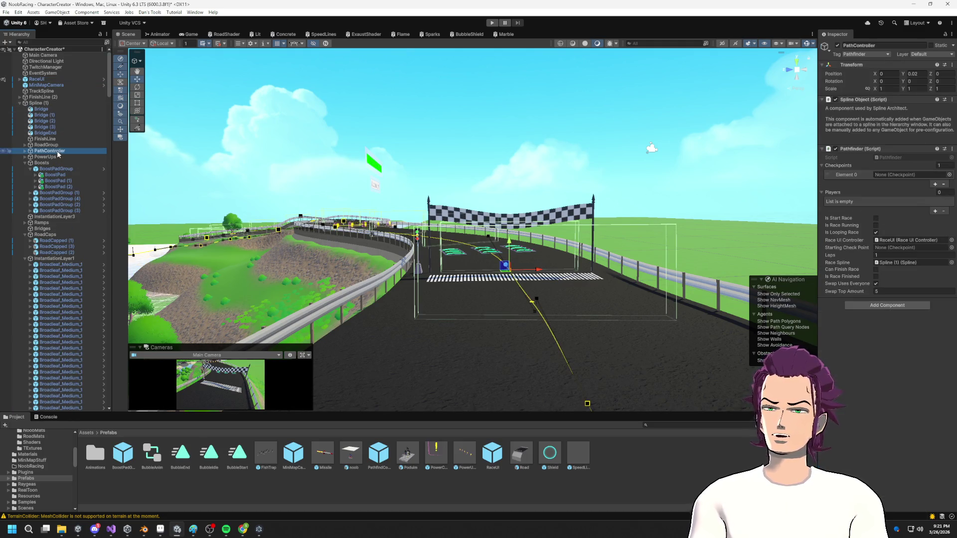
- Set the Pathfinder's Laps to 2 and start the race playtest
left_click(895, 255)
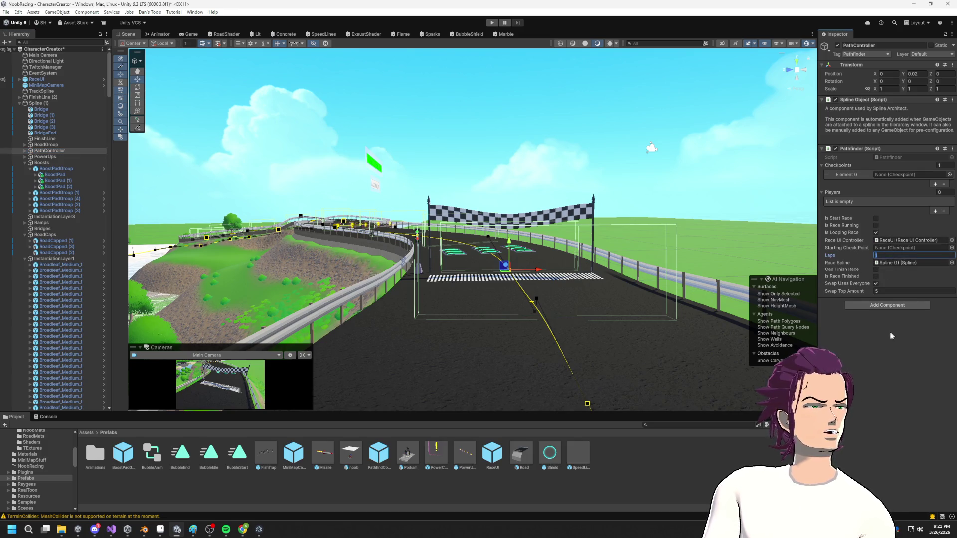
left_click(896, 358)
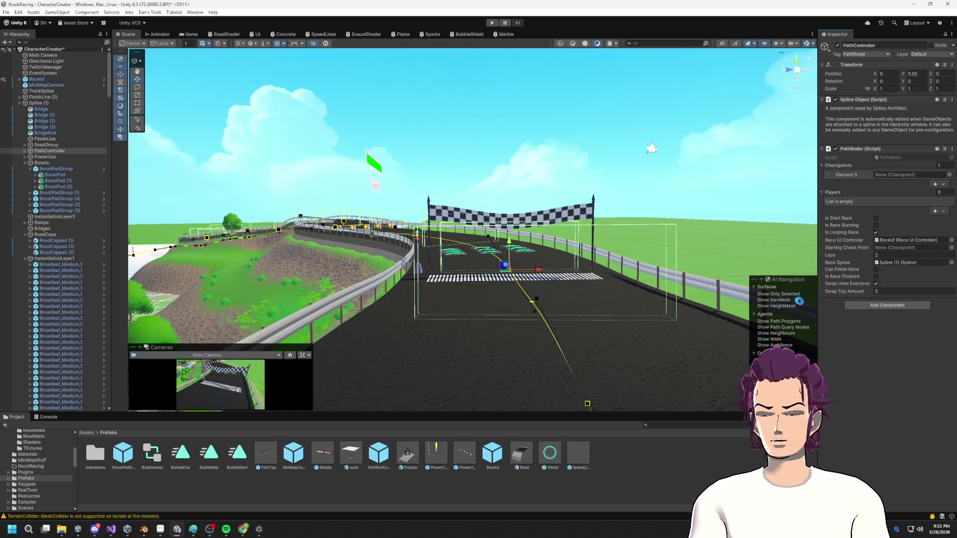
left_click(491, 23)
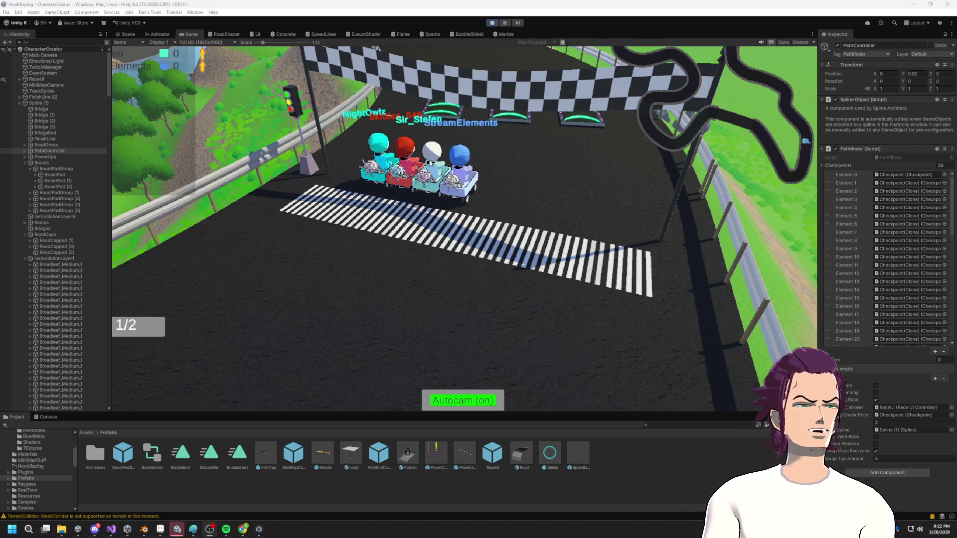
- Scale the Game view to 0.9x, fly the Scene camera past the item boxes, and return to Game
left_click_drag(263, 43, 256, 45)
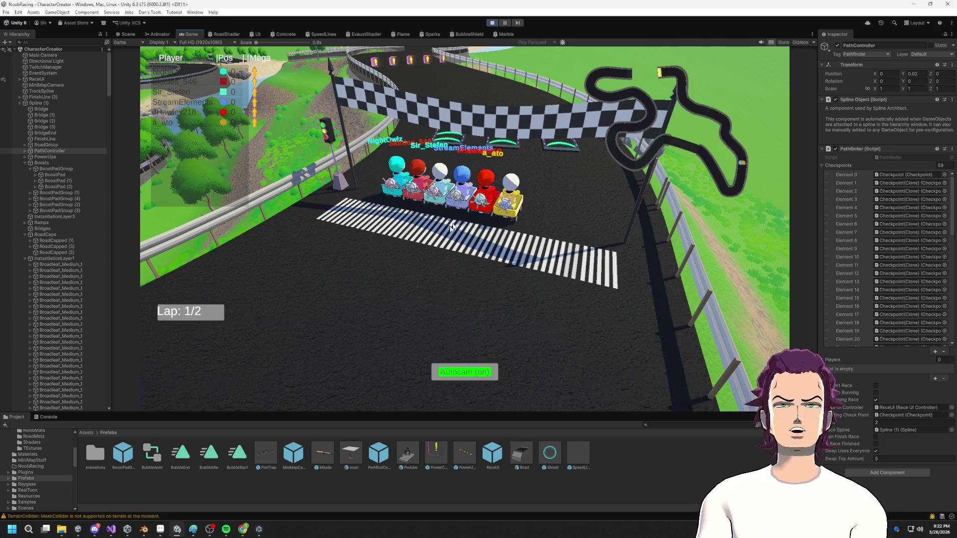
left_click(128, 34)
mouse_move(464, 224)
right_mouse_down()
mouse_move(447, 226)
mouse_move(413, 270)
right_mouse_up()
key("w")
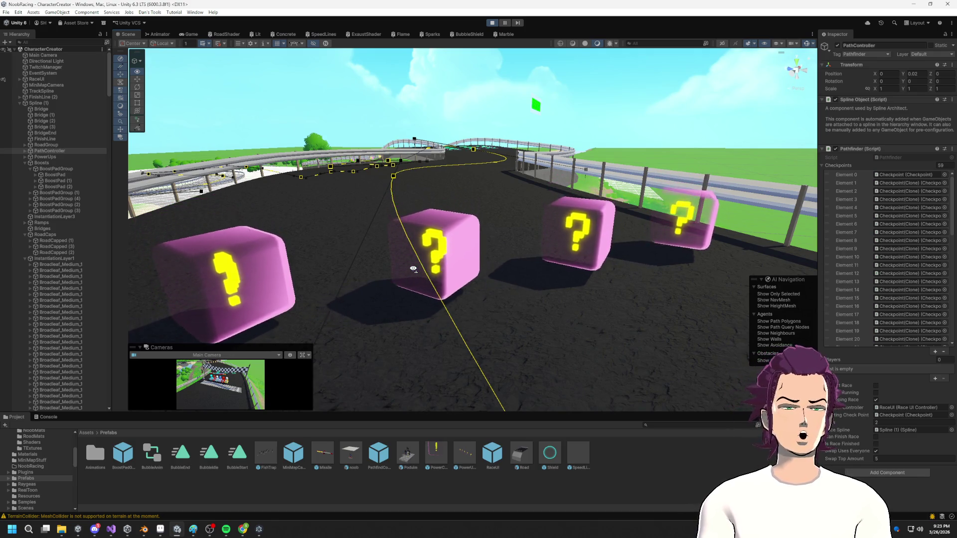
mouse_move(413, 270)
right_mouse_down()
mouse_move(524, 262)
mouse_move(684, 289)
mouse_move(456, 269)
mouse_move(619, 185)
mouse_move(616, 214)
right_mouse_up()
key("w")
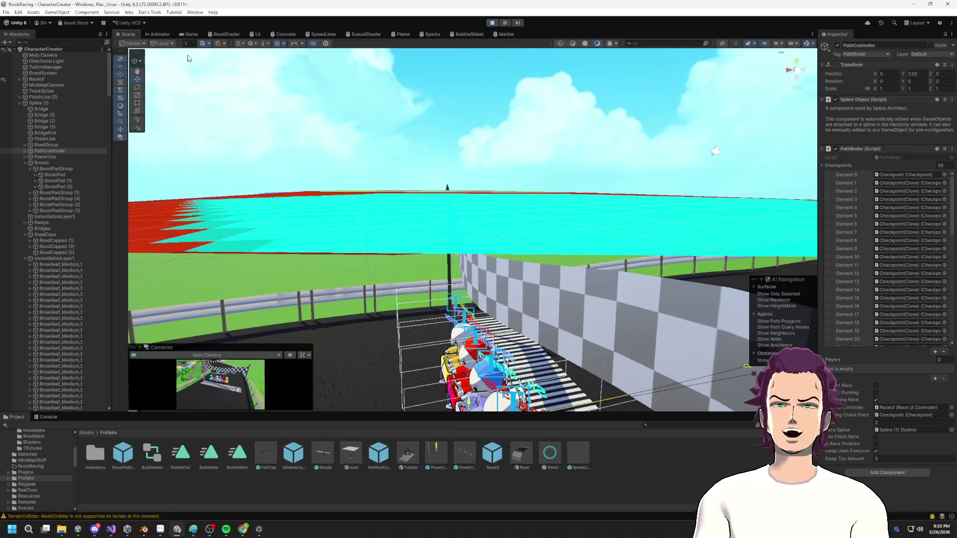
left_click(191, 34)
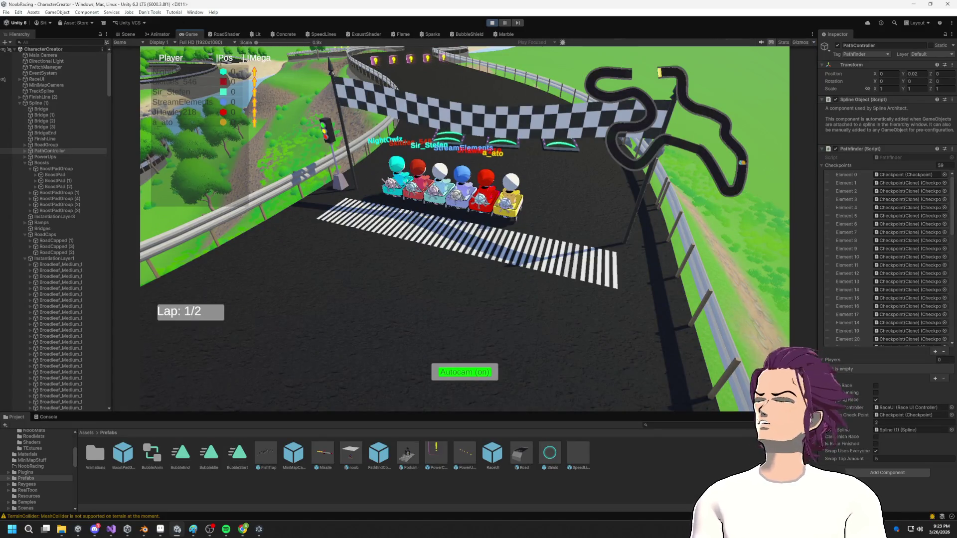
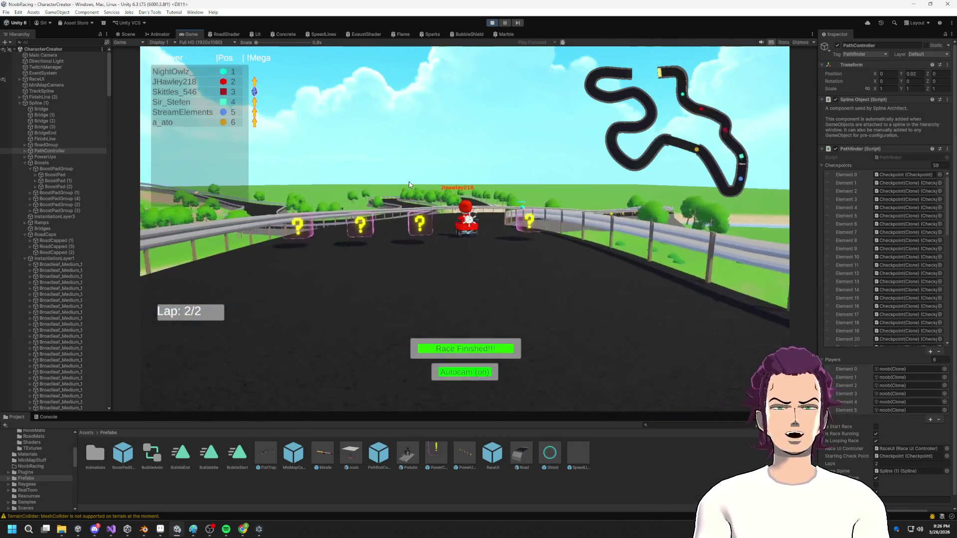
- Switch the race camera to another racer's kart via the leaderboard, then open the Missile prefab
left_click(173, 94)
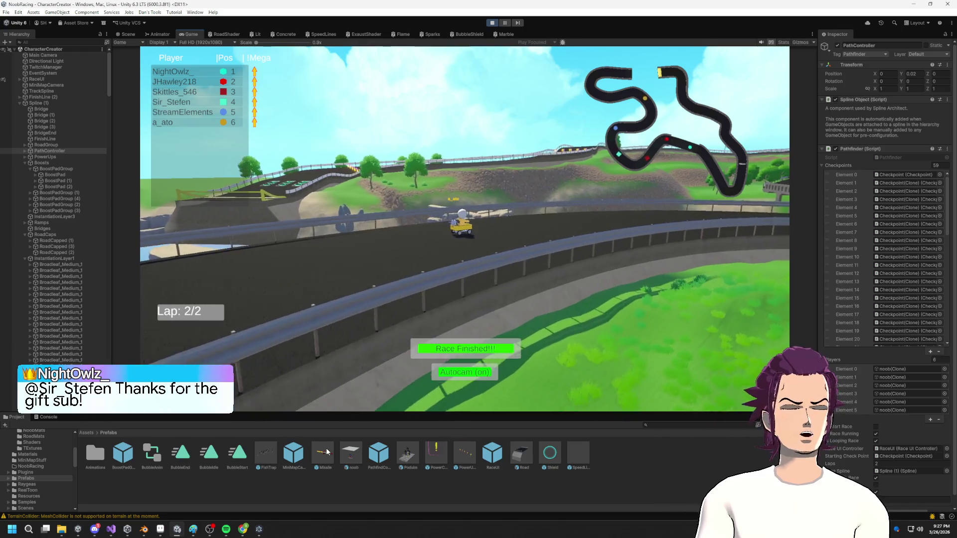
double_click(330, 465)
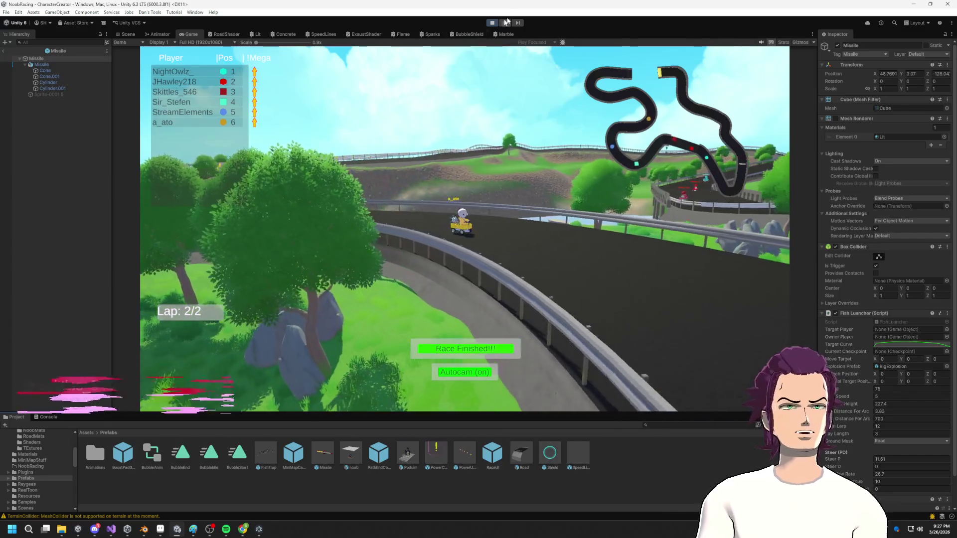
- Stop play mode and orbit in closer around the Missile prefab
left_click(493, 24)
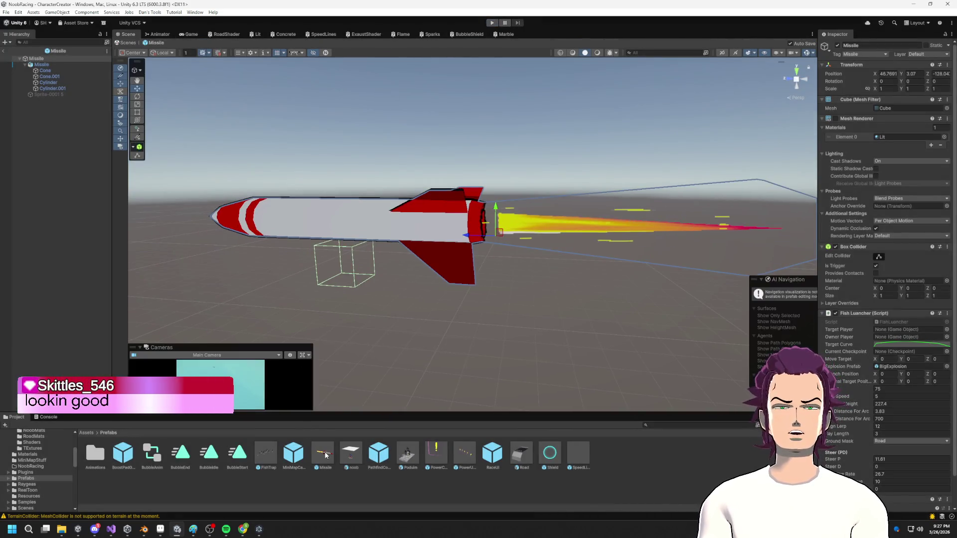
mouse_move(481, 287)
right_mouse_down()
mouse_move(406, 327)
mouse_move(434, 335)
mouse_move(579, 295)
mouse_move(588, 266)
mouse_move(615, 269)
mouse_move(568, 248)
mouse_move(560, 259)
mouse_move(559, 220)
mouse_move(247, 280)
mouse_move(459, 256)
mouse_move(472, 205)
right_mouse_up()
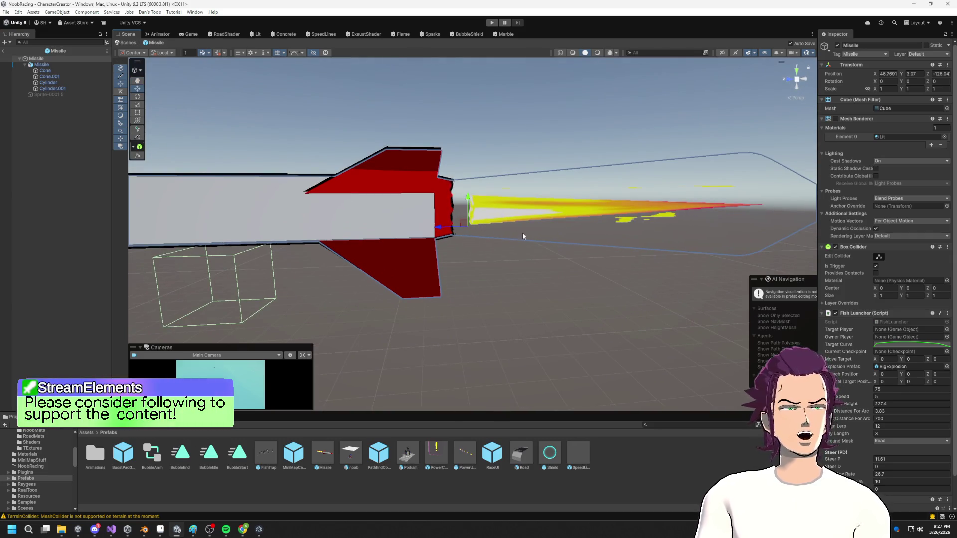
scroll(455, 267, "down", 5)
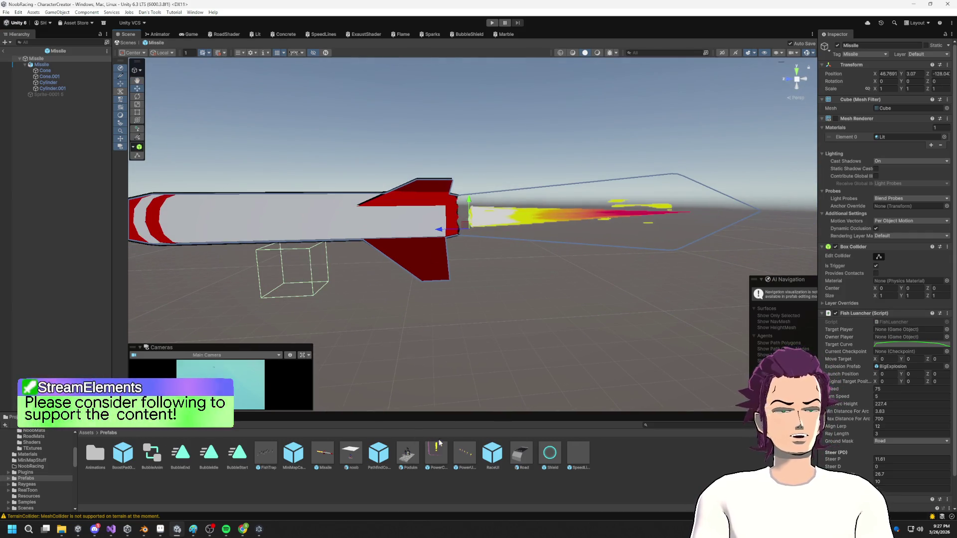
- Open the Shield prefab and expand its ShieldBubble material settings
double_click(551, 457)
scroll(548, 359, "down", 4)
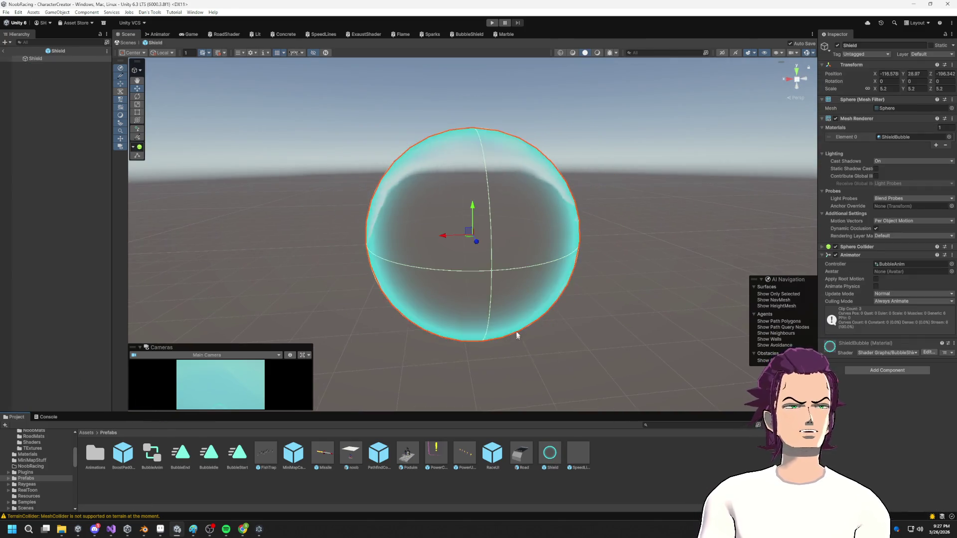
left_click_drag(615, 309, 596, 311, "alt")
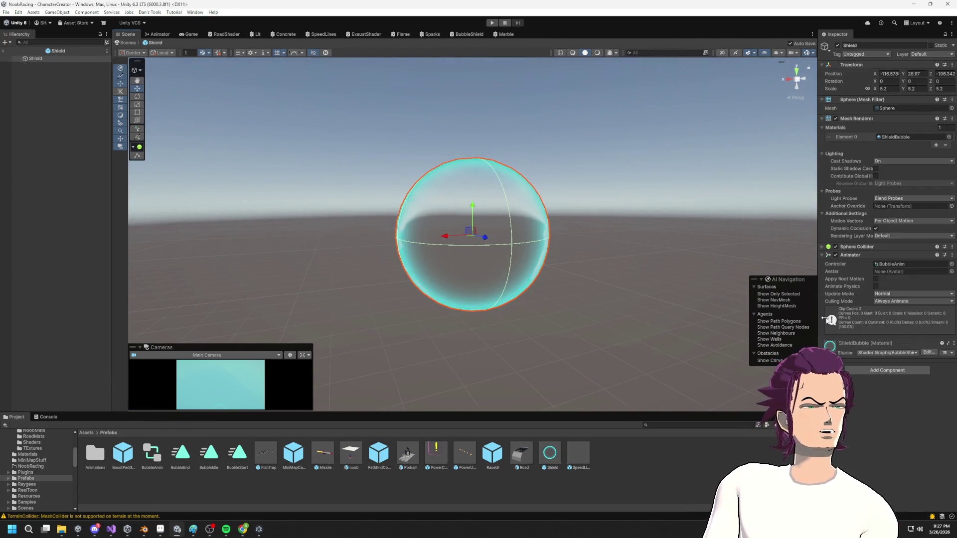
left_click(860, 345)
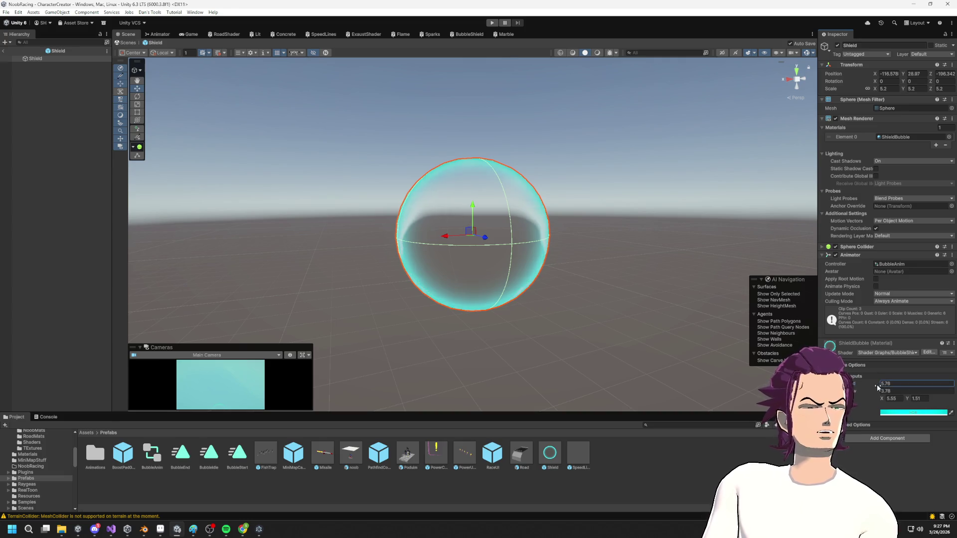
- Raise the ShieldBubble material's FresnelPow value and inspect the shield sphere
mouse_move(922, 391)
left_mouse_down()
mouse_move(939, 389)
mouse_move(850, 383)
left_mouse_up()
scroll(633, 320, "up", 2)
mouse_move(633, 319)
left_mouse_down("alt")
mouse_move(577, 264)
mouse_move(368, 285)
mouse_move(534, 278)
mouse_move(597, 260)
left_mouse_up("alt")
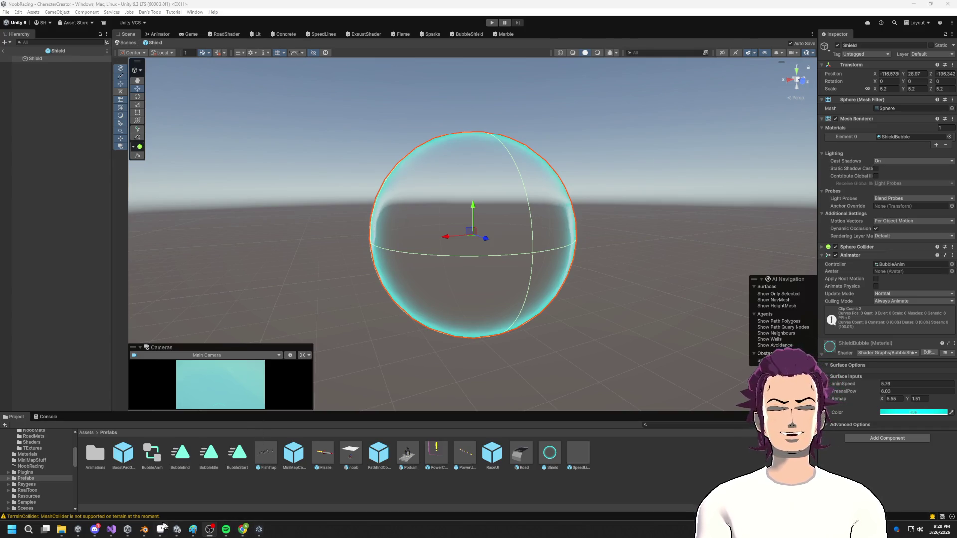
- Switch to Blender and orbit in close on the bleacher benches
left_click(145, 531)
mouse_move(446, 169)
middle_mouse_down()
mouse_move(491, 182)
mouse_move(448, 190)
mouse_move(473, 212)
mouse_move(513, 218)
mouse_move(566, 252)
mouse_move(559, 246)
middle_mouse_up()
scroll(443, 199, "up", 5)
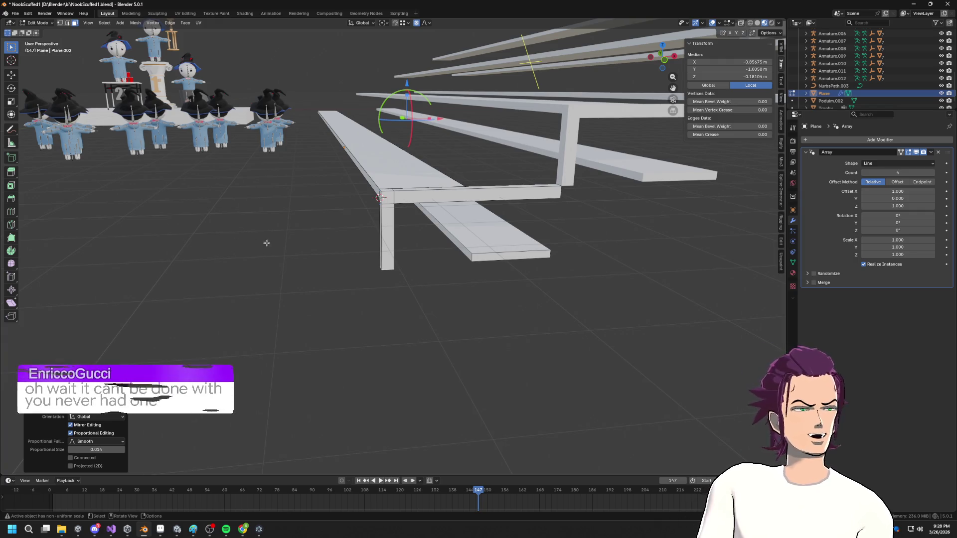
mouse_move(265, 242)
middle_mouse_down()
mouse_move(476, 228)
mouse_move(403, 225)
mouse_move(417, 267)
mouse_move(417, 229)
mouse_move(389, 277)
mouse_move(453, 285)
mouse_move(439, 256)
mouse_move(417, 253)
mouse_move(487, 231)
mouse_move(466, 252)
mouse_move(528, 252)
mouse_move(475, 235)
middle_mouse_up()
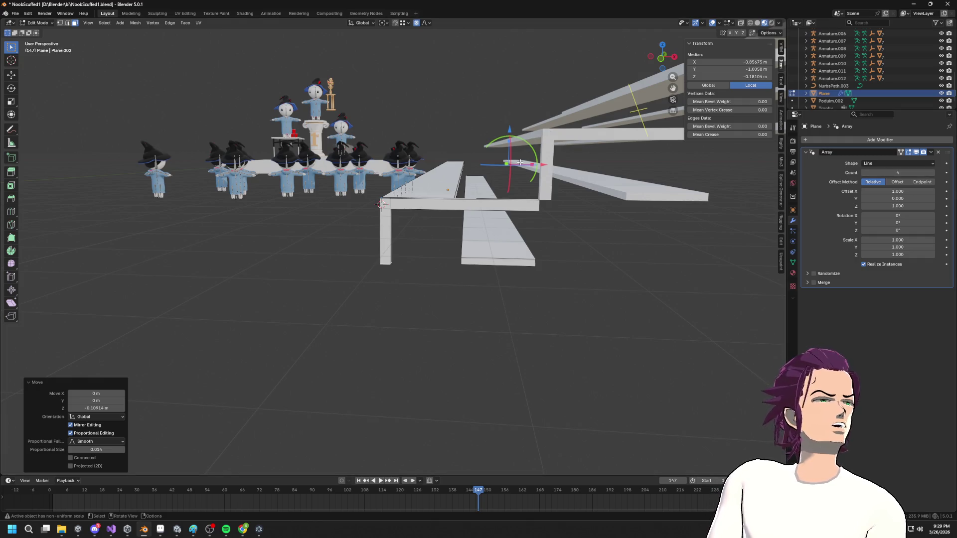
- Add a loop cut across the bleacher support pillar
middle_click_drag(393, 270, 413, 265)
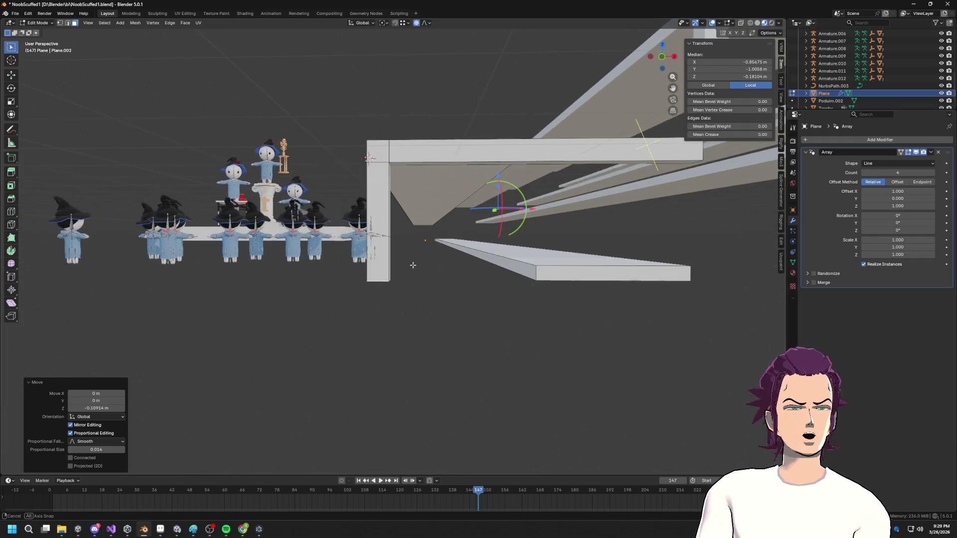
key("g")
key("g")
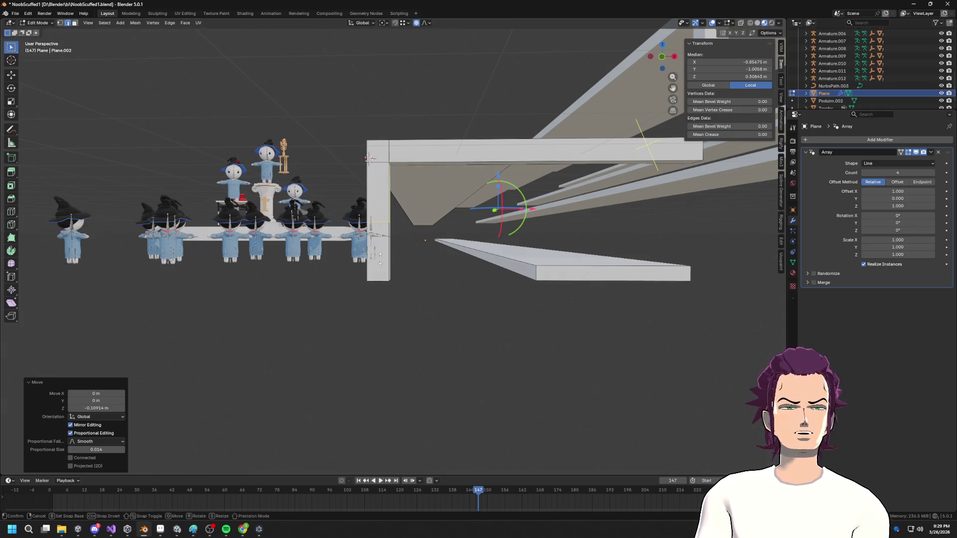
left_click(377, 298)
- Lower the pillar's bottom edge along Z
middle_click_drag(384, 297, 382, 279)
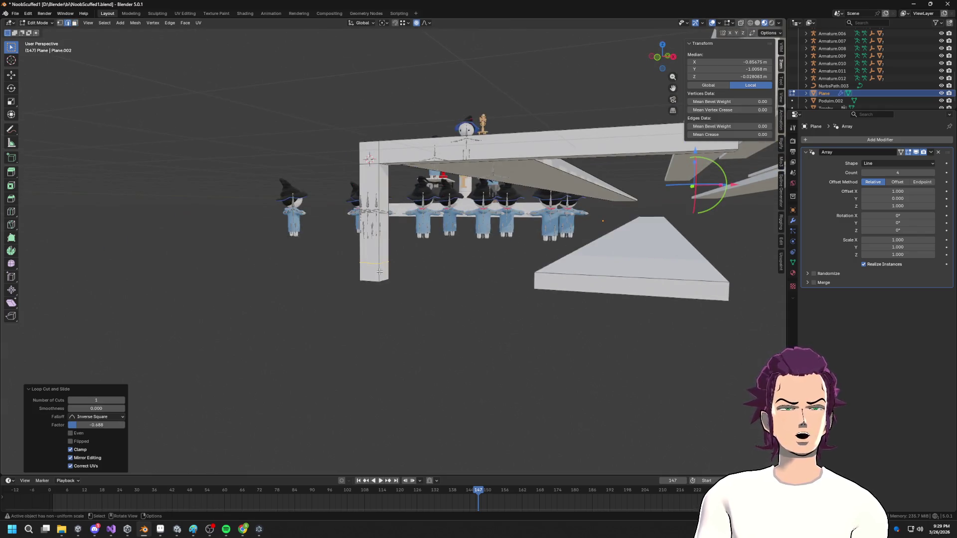
left_click(377, 271)
key("g")
left_click(393, 274)
left_click(392, 270)
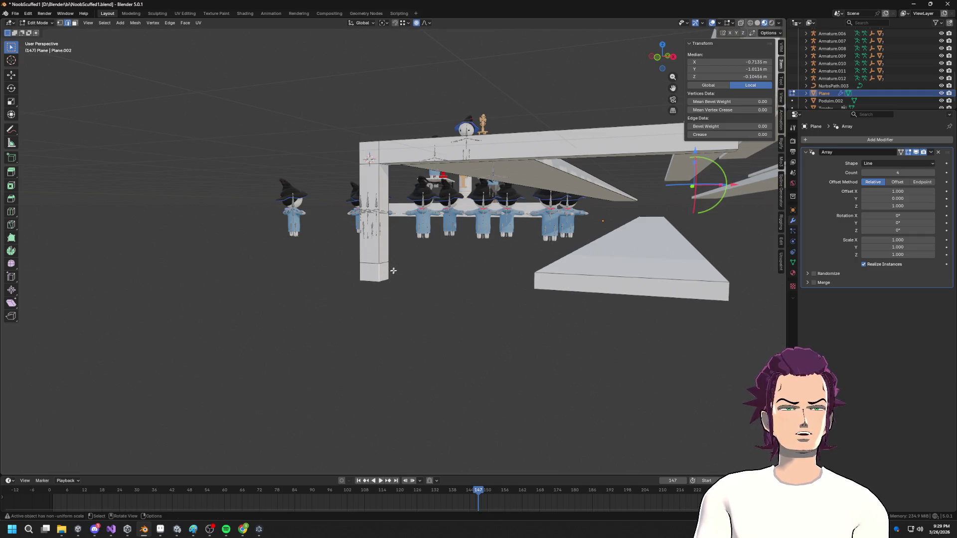
key("g")
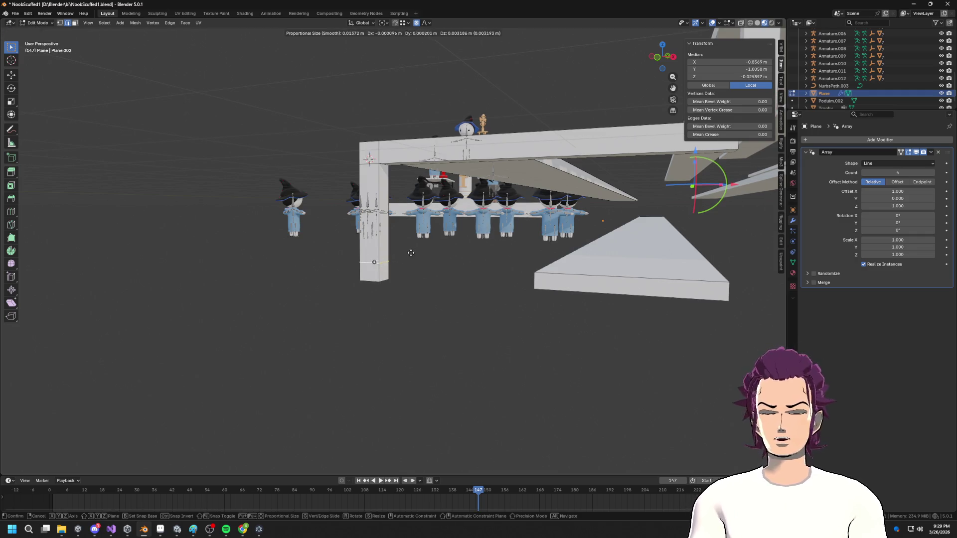
key("g")
key("Escape")
key("g")
key("z")
left_click(538, 270)
middle_click_drag(538, 271, 478, 274)
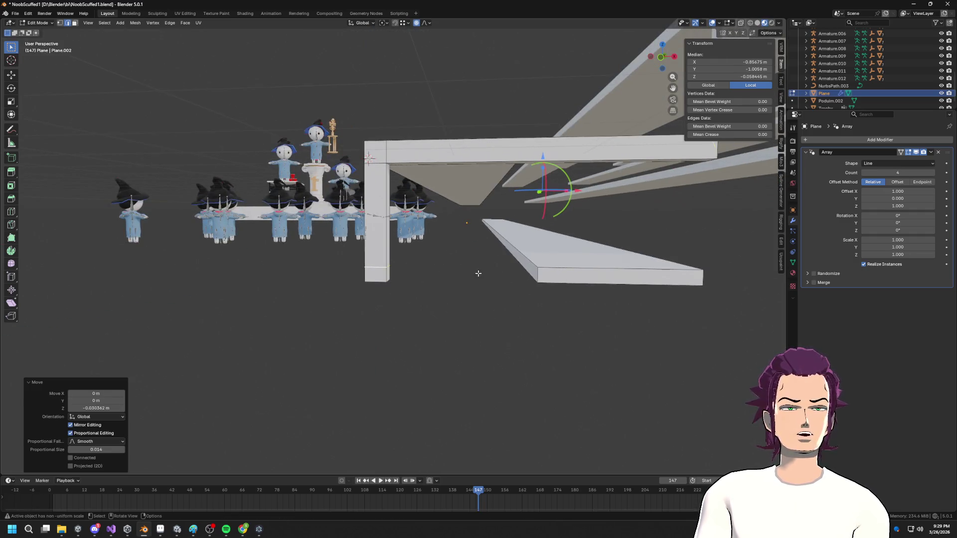
- Extrude the pillar's base 2.5114 m along X to form a footboard ledge
key("e")
key("x")
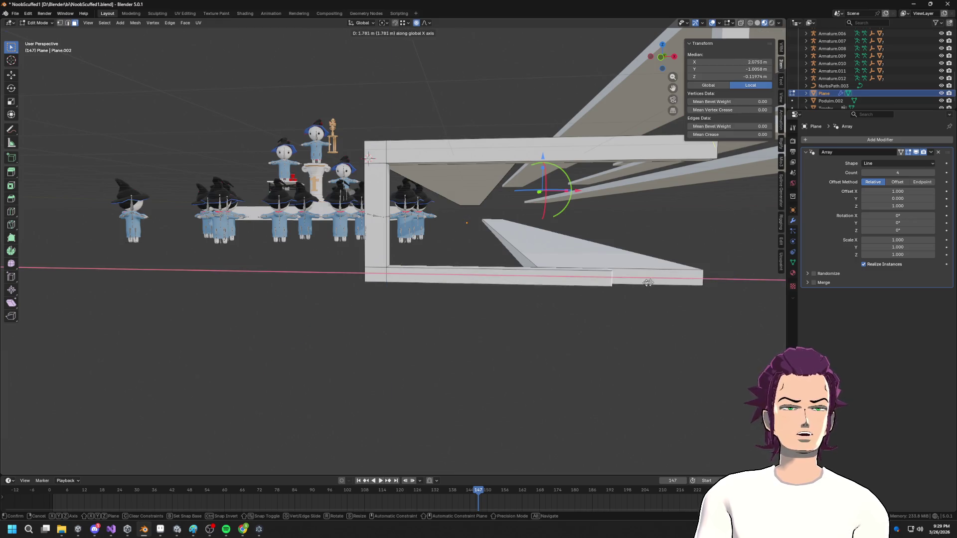
left_click(731, 279)
middle_click_drag(731, 279, 611, 274)
- Edge-slide the new base geometry into place
key("g")
key("ctrl")
key("g")
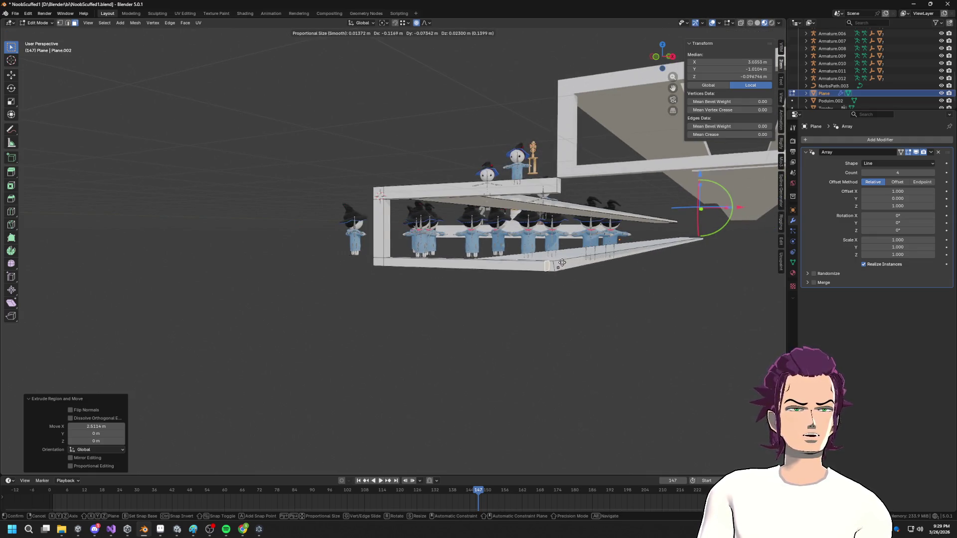
left_click(573, 267)
mouse_move(573, 268)
middle_mouse_down()
mouse_move(615, 267)
mouse_move(585, 284)
mouse_move(601, 259)
mouse_move(573, 274)
mouse_move(536, 123)
middle_mouse_up()
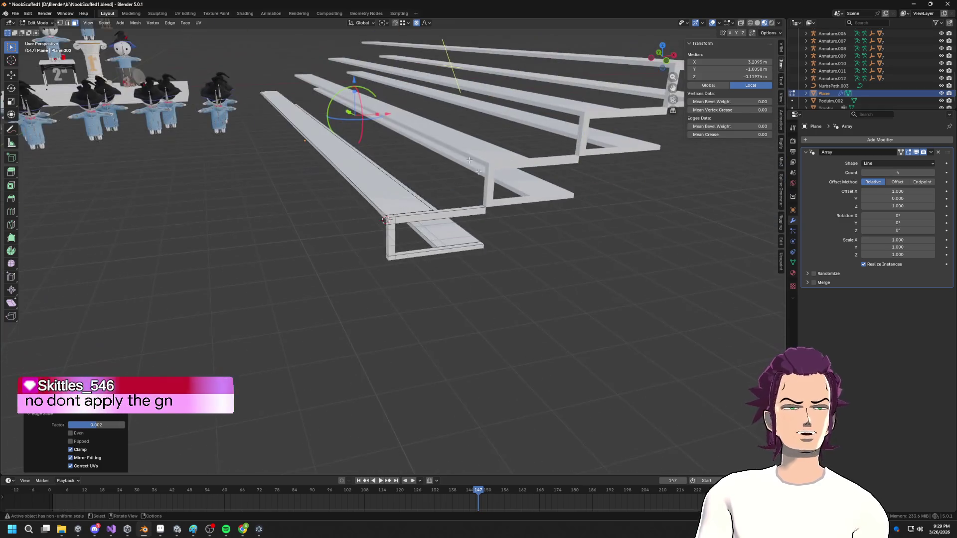
- Orbit around the stair array and podium characters, then switch to the Chrome bleachers search
middle_click_drag(492, 214, 494, 248)
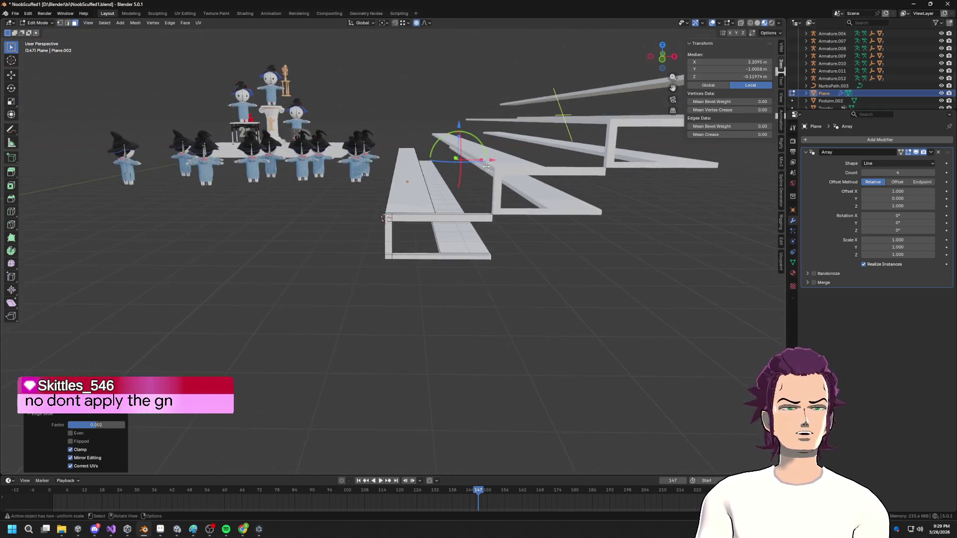
middle_click_drag(646, 144, 821, 145)
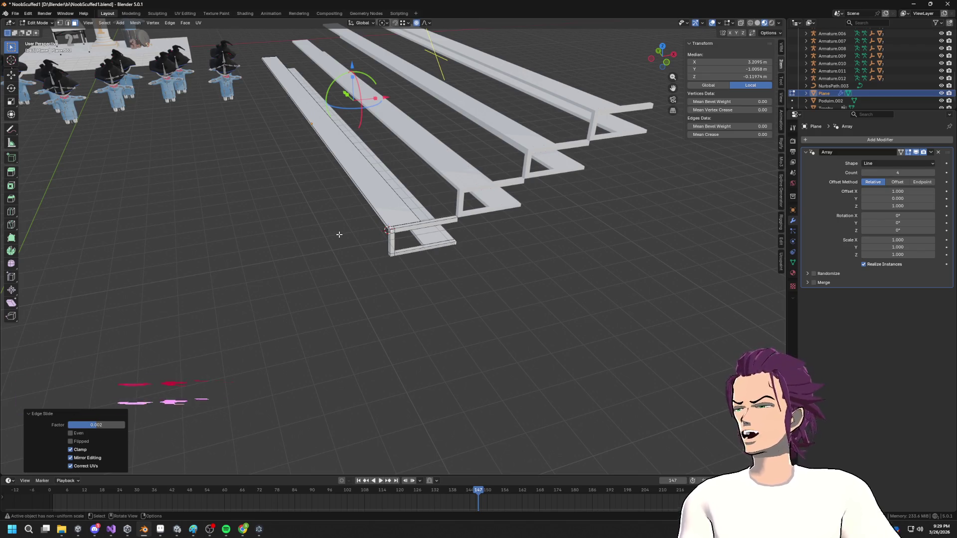
middle_click_drag(422, 256, 533, 239)
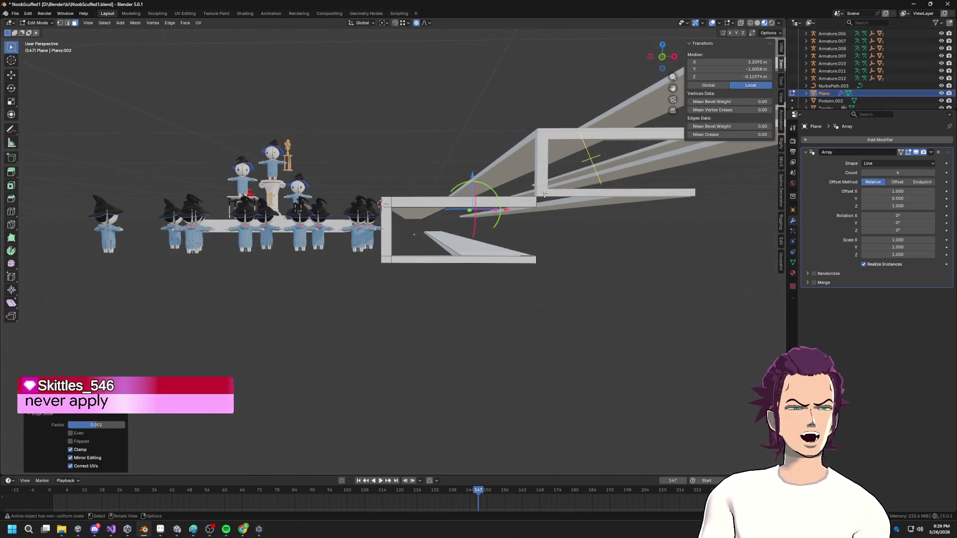
middle_click_drag(596, 218, 562, 177)
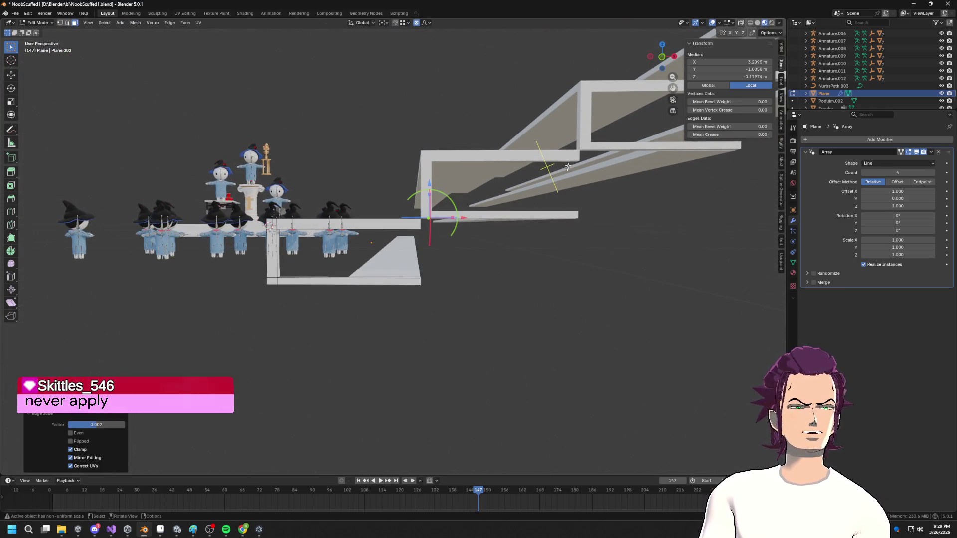
middle_click_drag(641, 159, 497, 181)
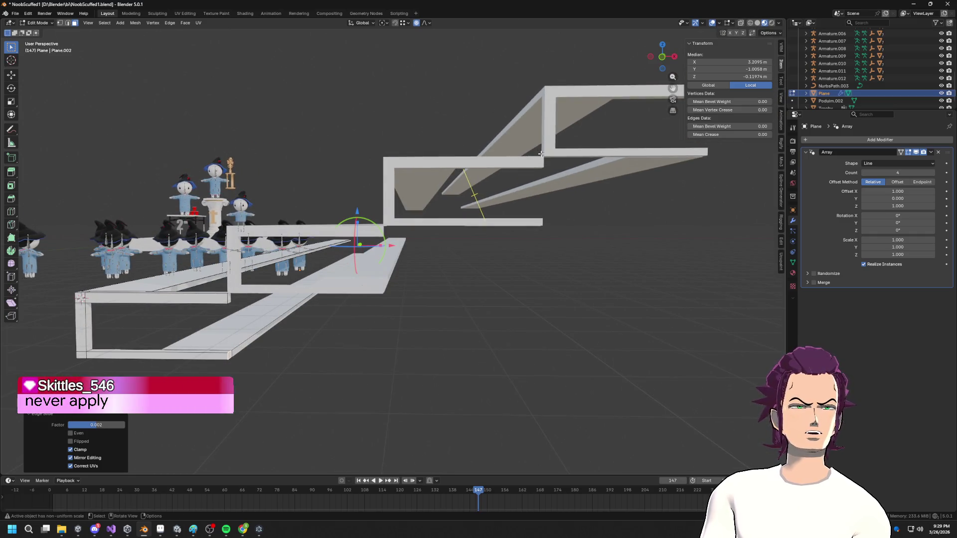
middle_click_drag(659, 168, 655, 147)
mouse_move(619, 334)
middle_mouse_down()
mouse_move(577, 290)
mouse_move(522, 198)
mouse_move(558, 175)
mouse_move(514, 204)
middle_mouse_up()
middle_click_drag(450, 204, 404, 216)
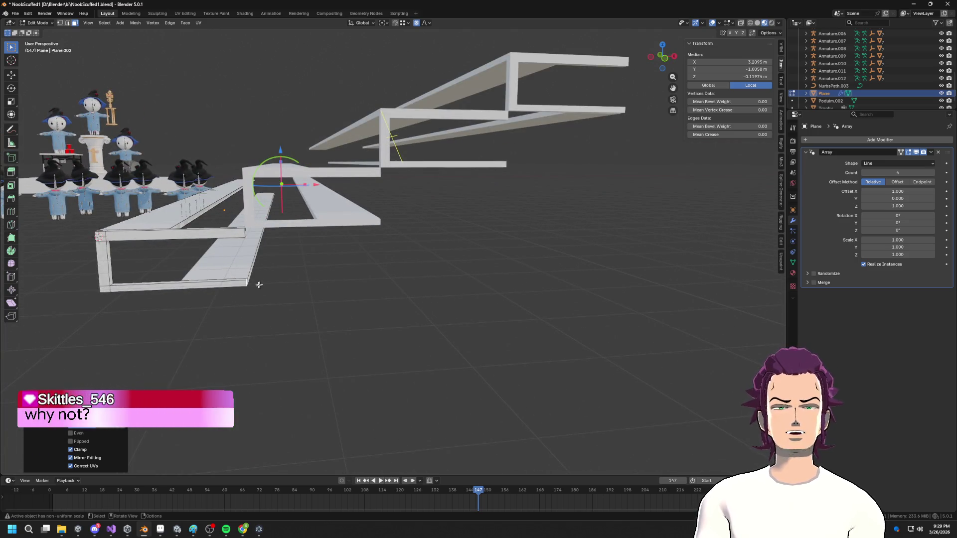
mouse_move(359, 269)
middle_mouse_down()
mouse_move(320, 262)
mouse_move(336, 278)
mouse_move(303, 277)
middle_mouse_up()
mouse_move(496, 229)
middle_mouse_down()
mouse_move(472, 222)
mouse_move(493, 216)
mouse_move(386, 230)
middle_mouse_up()
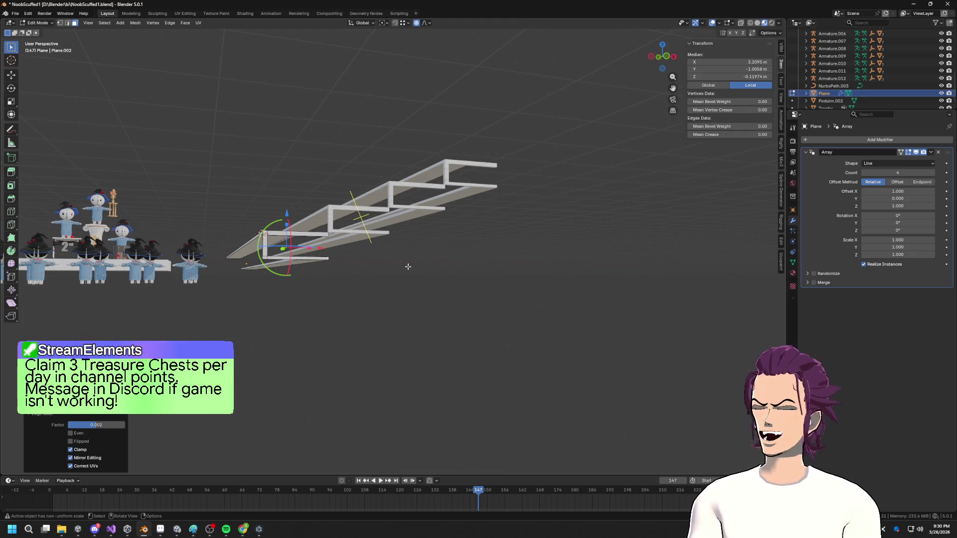
scroll(401, 256, "up", 2)
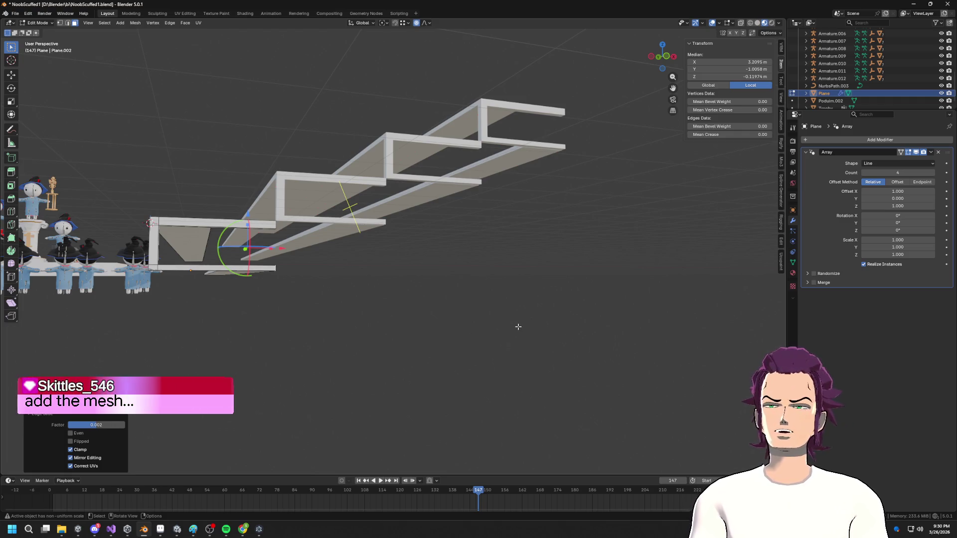
mouse_move(518, 326)
middle_mouse_down()
mouse_move(487, 346)
mouse_move(491, 256)
mouse_move(487, 289)
mouse_move(503, 234)
mouse_move(494, 256)
mouse_move(319, 215)
mouse_move(369, 217)
mouse_move(357, 222)
middle_mouse_up()
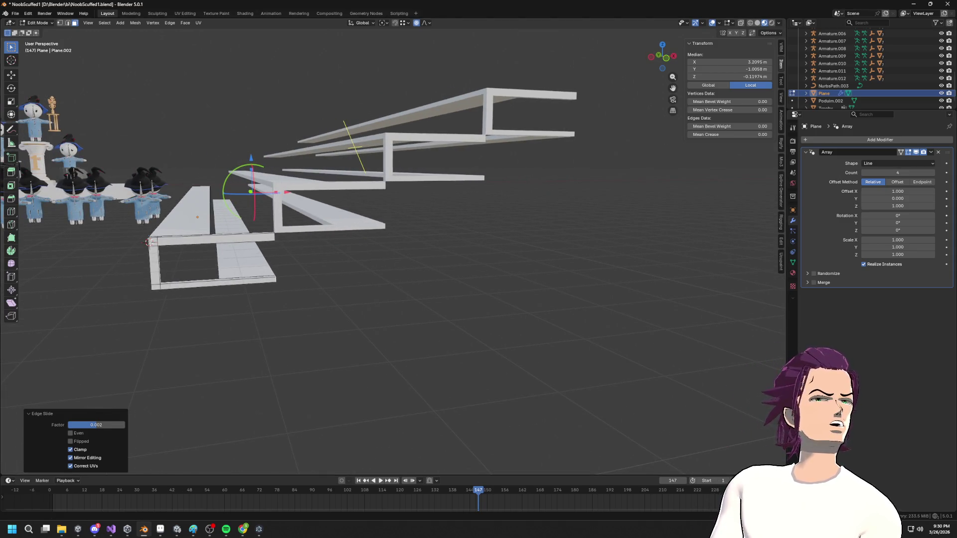
key("alt+Tab")
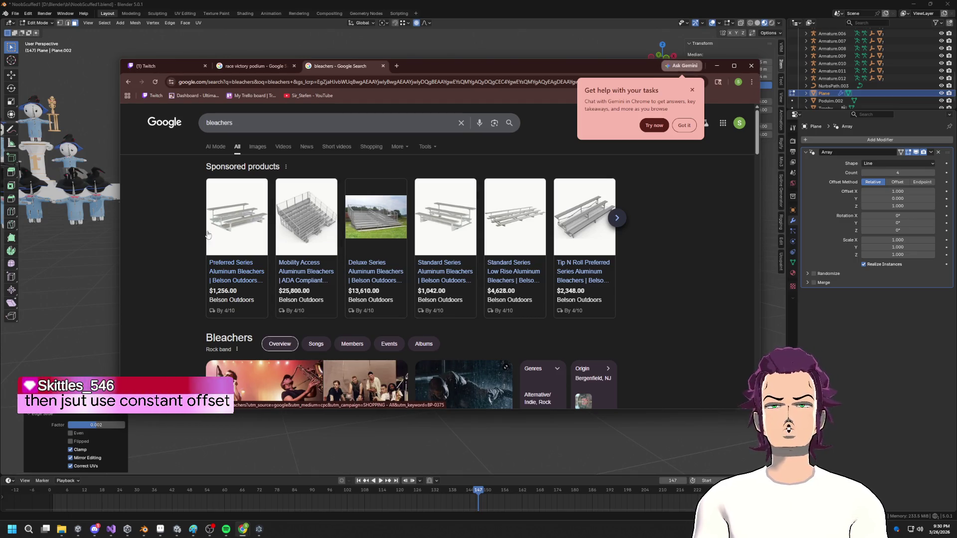
- View the Preferred Series Aluminum Bleachers product page, then minimize Chrome
left_click(230, 220)
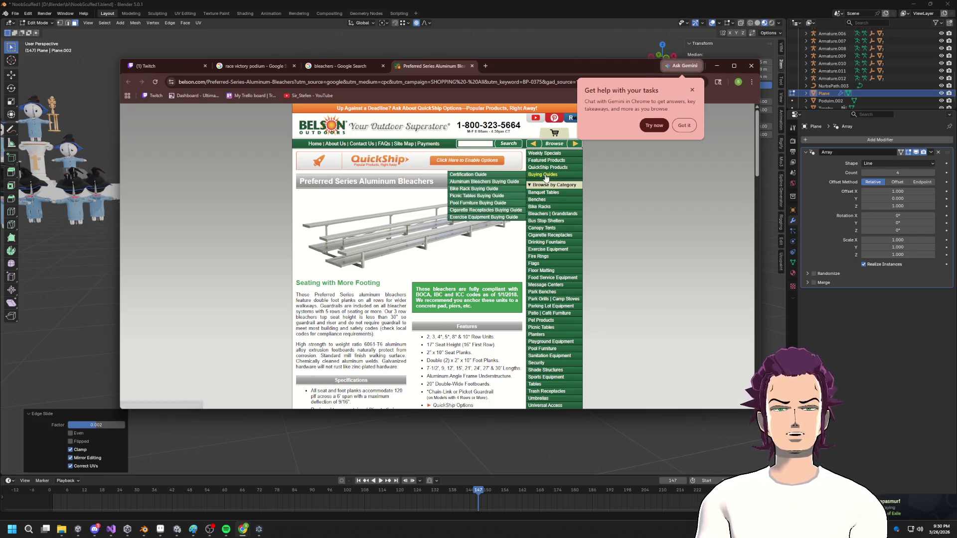
left_click(716, 67)
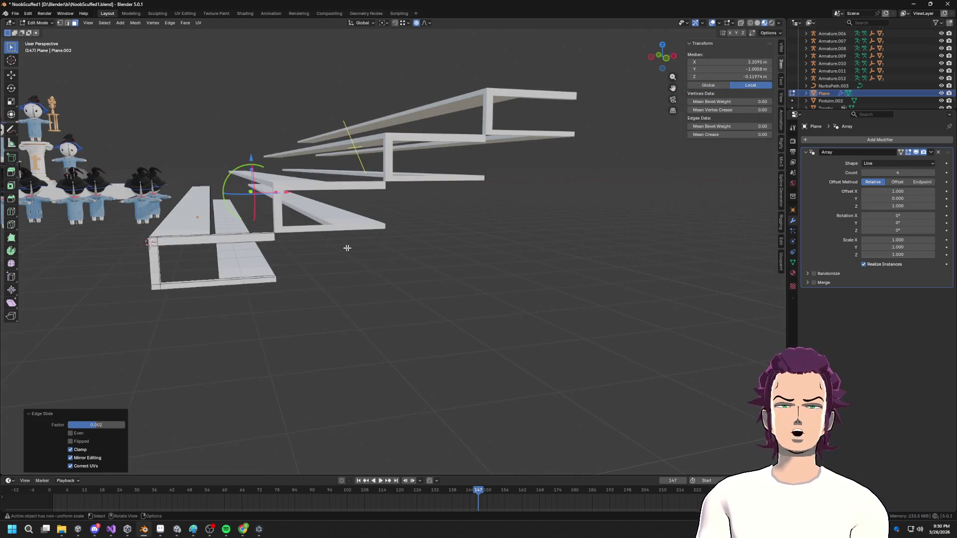
- Move the selected plank geometry along the X axis
mouse_move(235, 235)
middle_mouse_down()
mouse_move(249, 239)
mouse_move(234, 223)
mouse_move(289, 206)
middle_mouse_up()
key("g")
key("x")
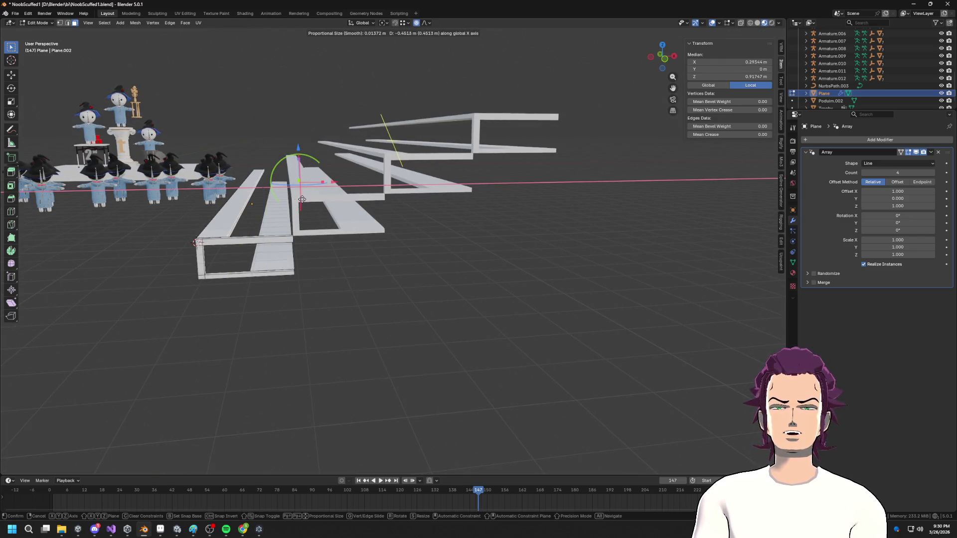
left_click(303, 198)
mouse_move(299, 202)
middle_mouse_down()
mouse_move(228, 271)
mouse_move(303, 270)
middle_mouse_up()
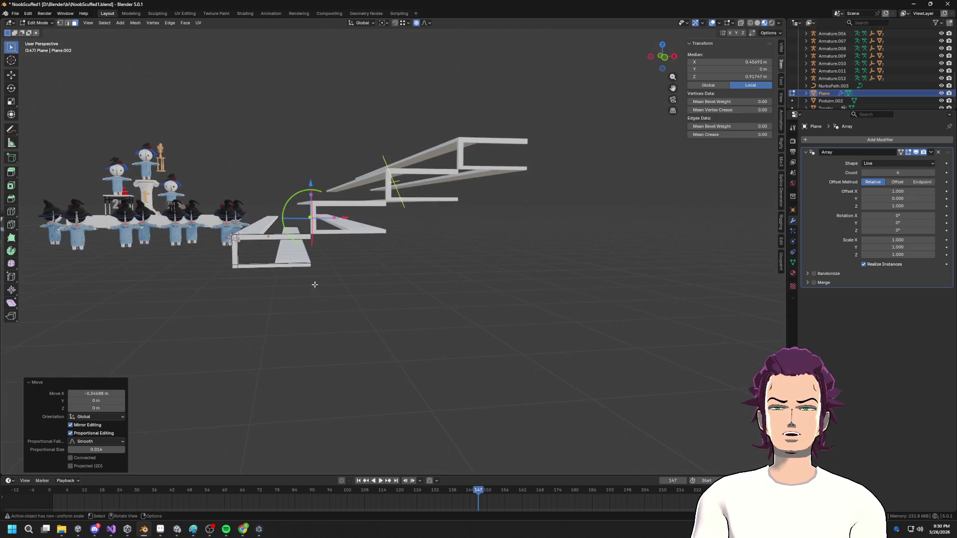
- Enable X-ray and box-select the lower plank faces in front orthographic view
key("l")
left_click_drag(330, 294, 277, 209)
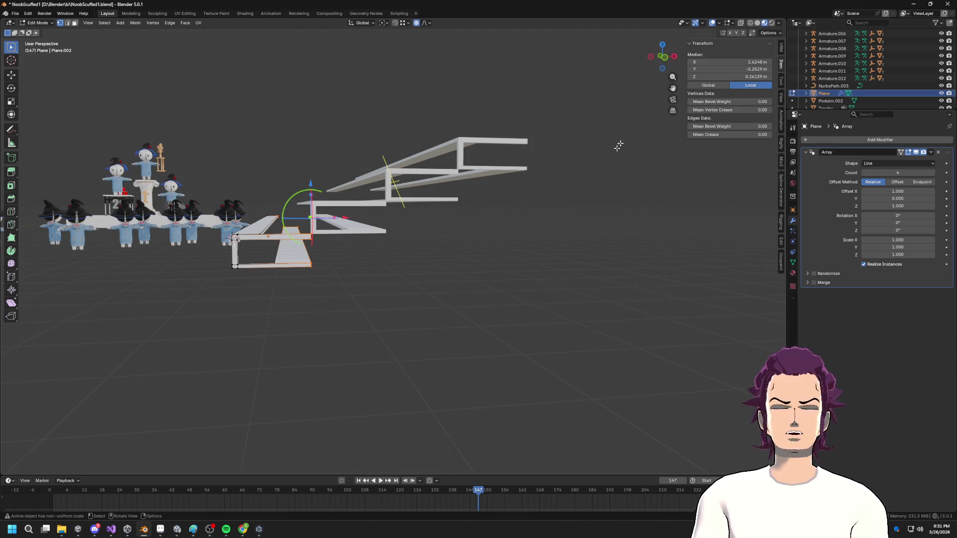
left_click(673, 59)
left_click_drag(322, 305, 270, 206)
mouse_move(271, 206)
middle_mouse_down()
mouse_move(292, 257)
mouse_move(353, 314)
middle_mouse_up()
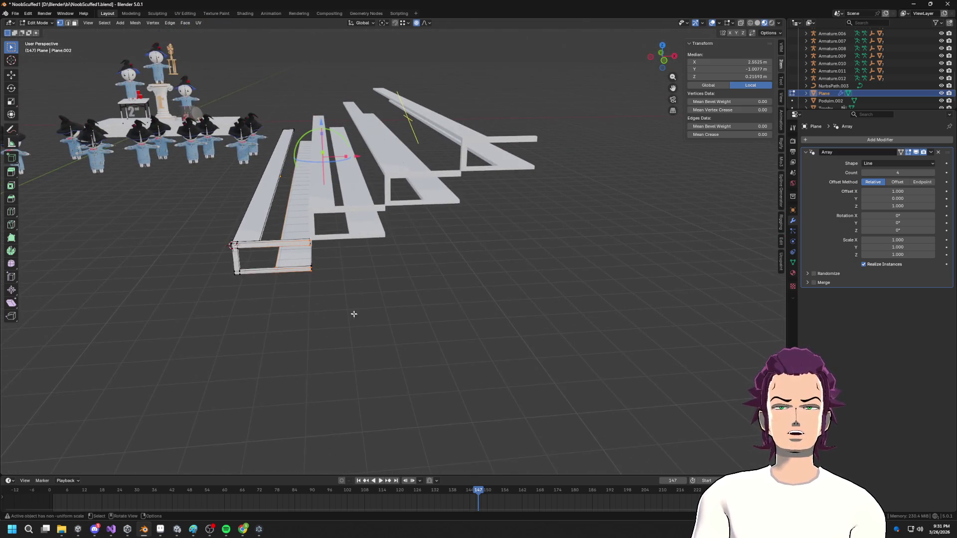
left_click(742, 23)
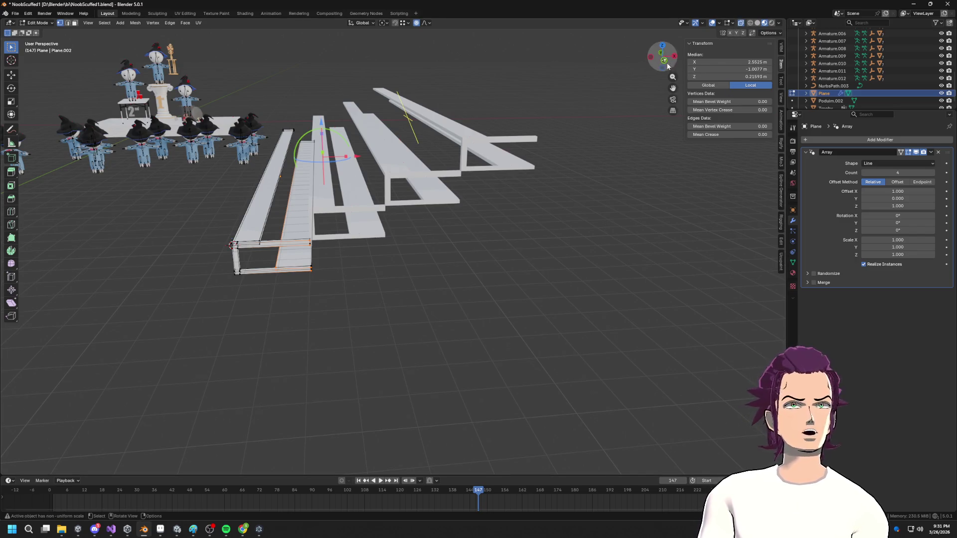
left_click(668, 67)
left_click_drag(345, 304, 271, 198)
middle_click_drag(271, 197, 382, 213)
- Slide the lower plank faces −0.44706 m along X, then select the bottom edge
key("g")
key("x")
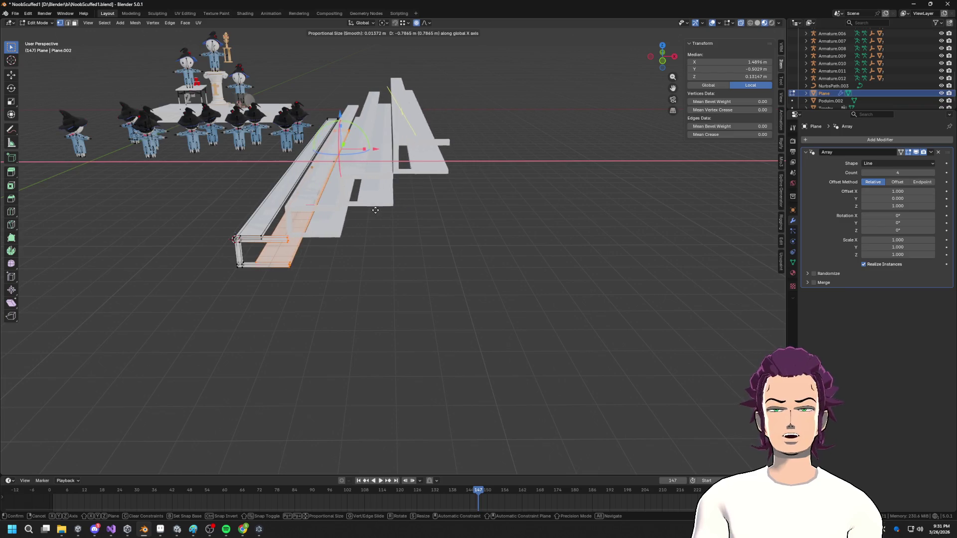
left_click(377, 210)
mouse_move(378, 210)
middle_mouse_down()
mouse_move(390, 200)
mouse_move(441, 210)
mouse_move(416, 210)
mouse_move(403, 189)
mouse_move(366, 212)
middle_mouse_up()
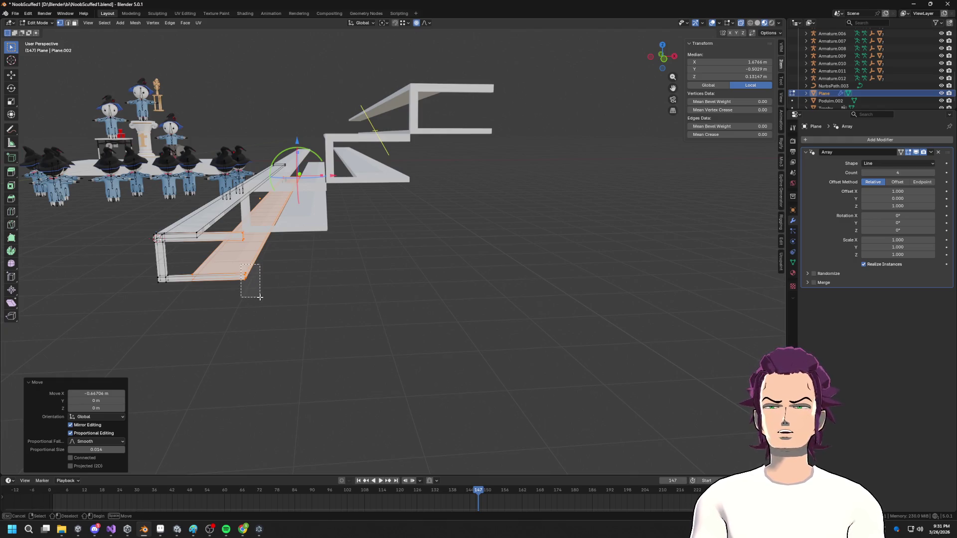
left_click(259, 297)
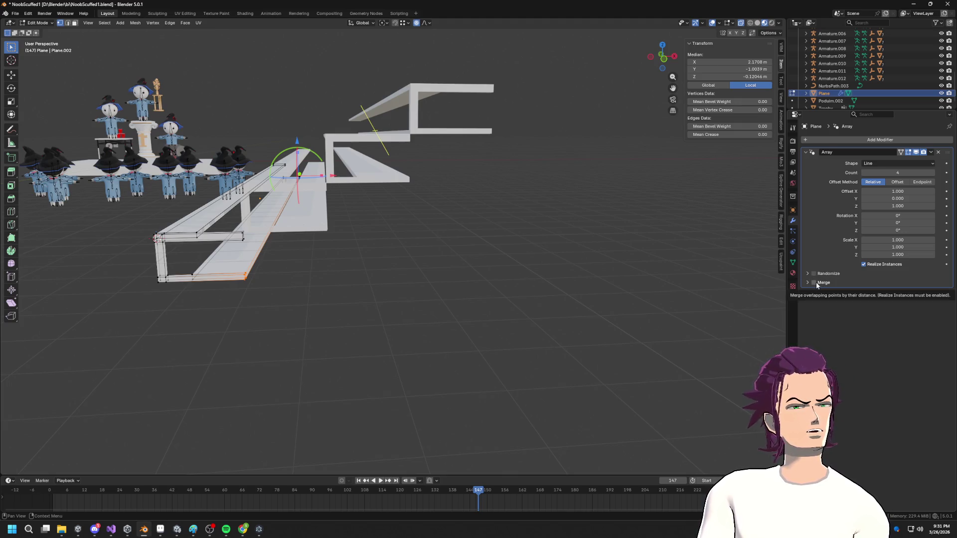
- Set the Array modifier to constant Offset with Translation X 3 m and Z 1.58 m
left_click(900, 184)
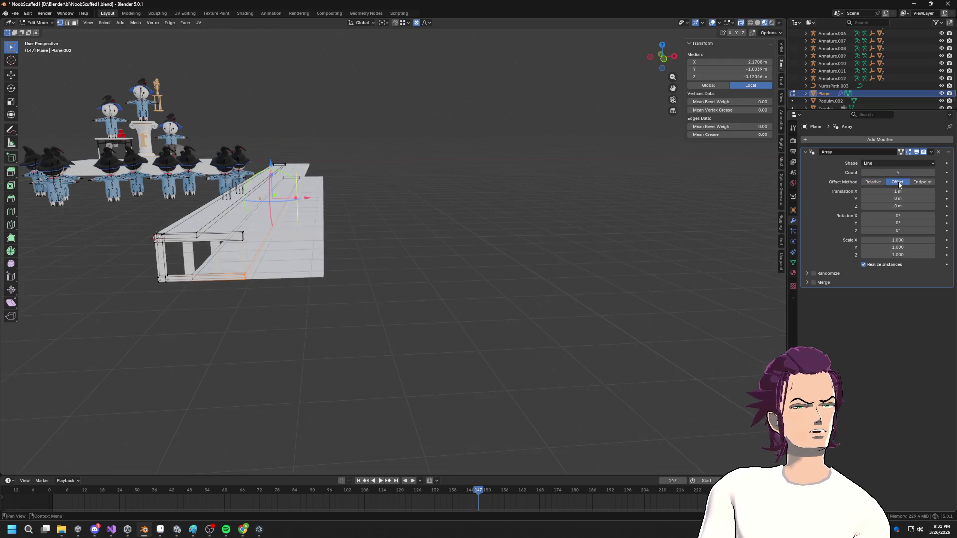
mouse_move(898, 192)
left_mouse_down()
mouse_move(942, 192)
mouse_move(901, 191)
left_mouse_up()
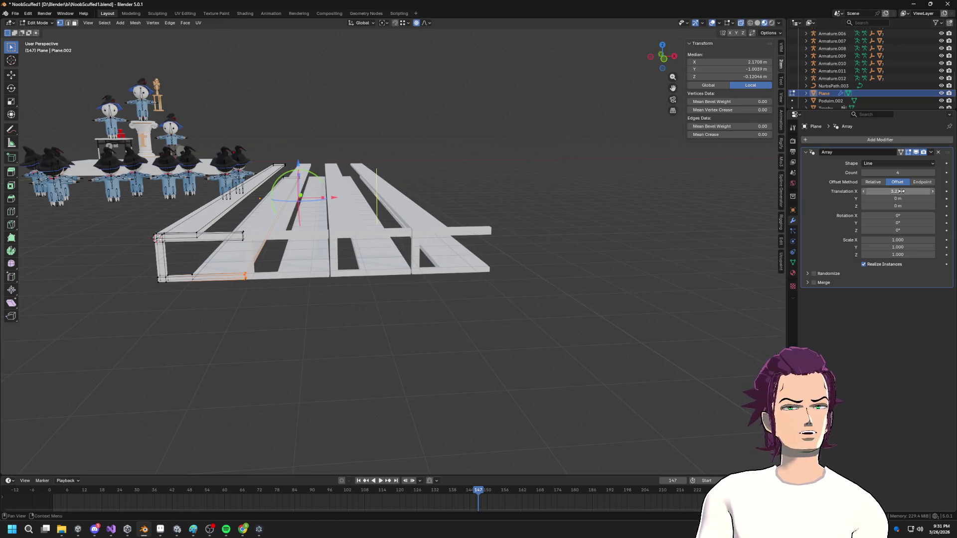
key("Return")
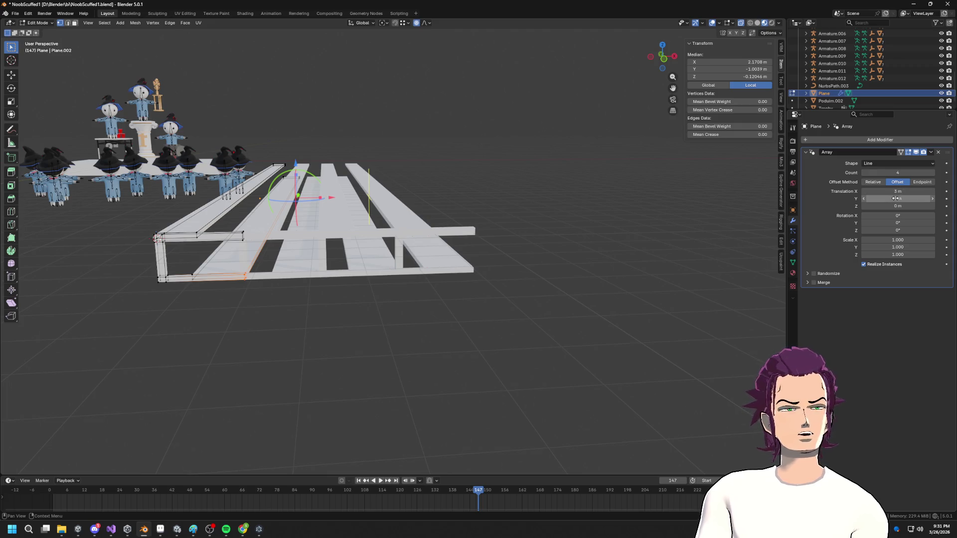
left_click_drag(897, 206, 920, 205)
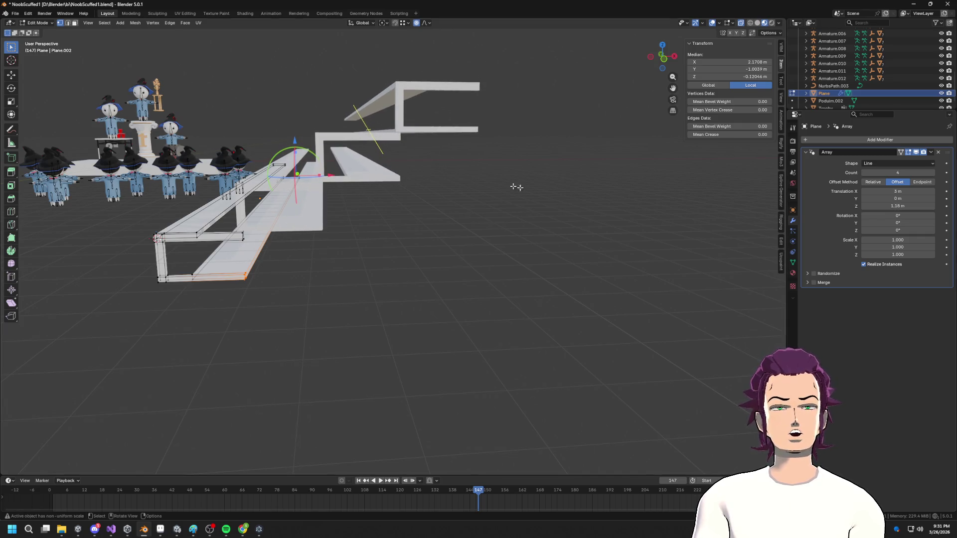
middle_click_drag(479, 195, 564, 185, "shift")
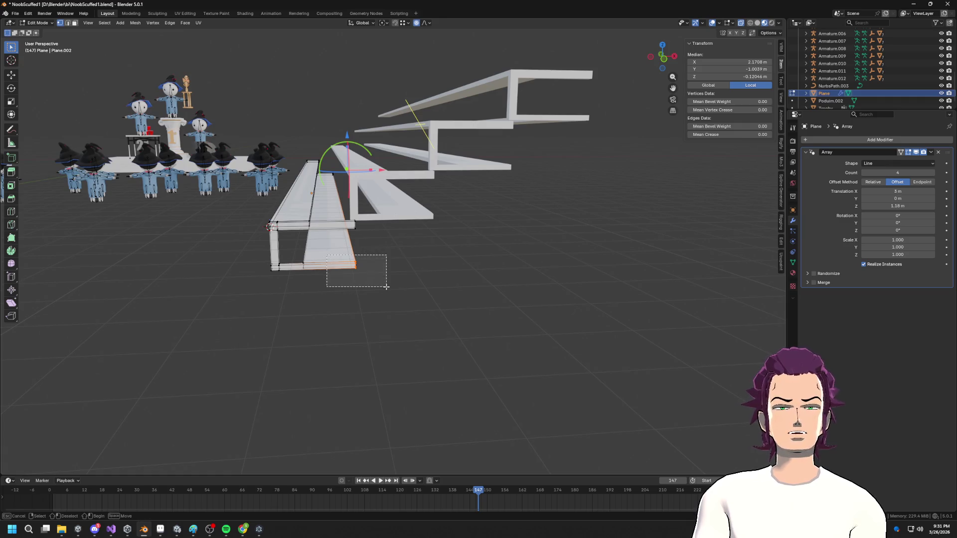
- Reposition the bottom edge along X, then along Z
mouse_move(366, 279)
middle_mouse_down()
mouse_move(339, 280)
mouse_move(406, 272)
middle_mouse_up()
key("g")
key("x")
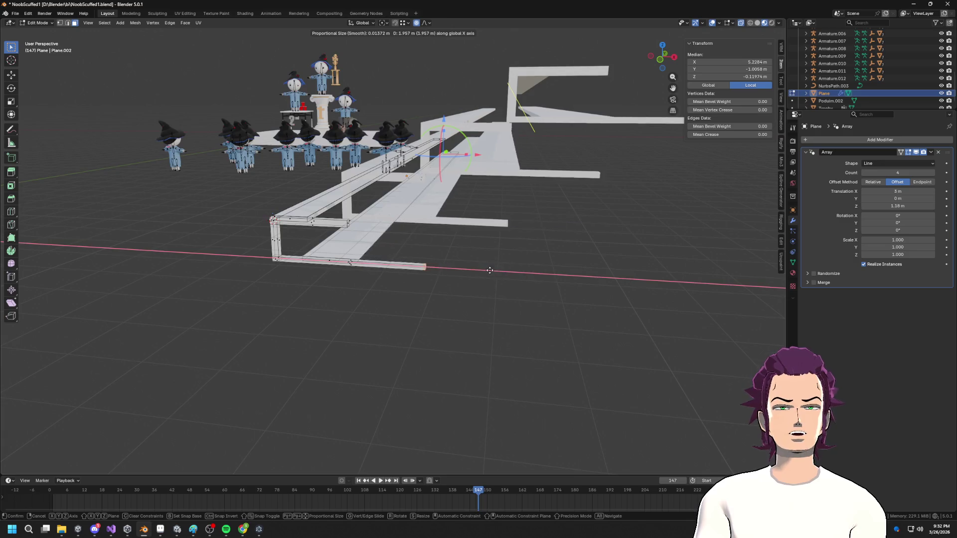
left_click(461, 271)
middle_click_drag(461, 272, 419, 280)
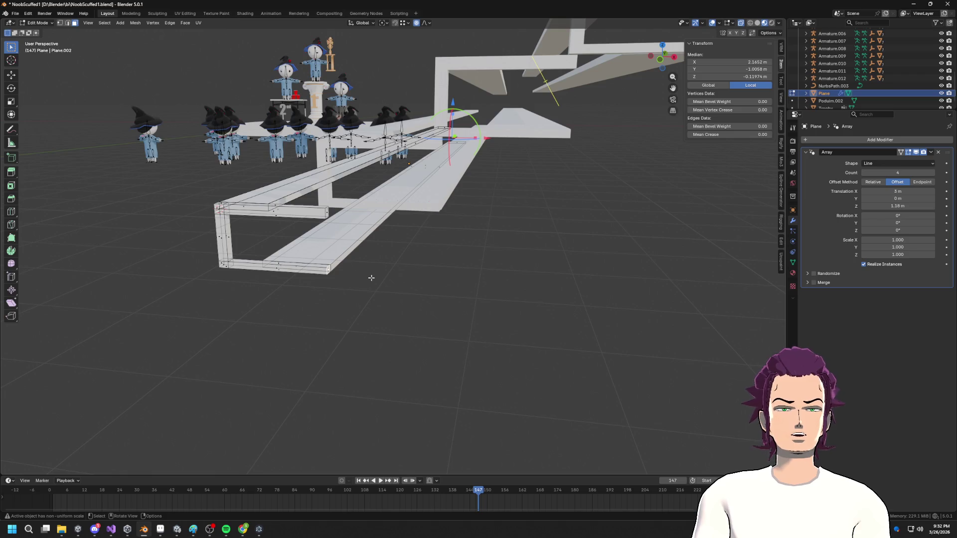
key("g")
key("z")
key("z")
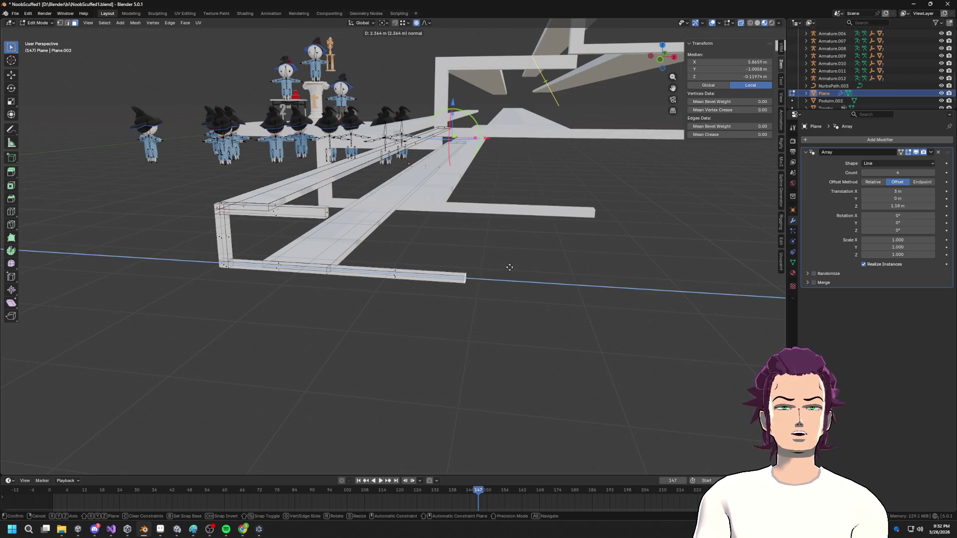
left_click(514, 253)
mouse_move(513, 253)
middle_mouse_down()
mouse_move(504, 259)
mouse_move(547, 265)
middle_mouse_up()
- Discard a trial X extrusion of the edge and set the Array back to Relative offset
key("e")
key("x")
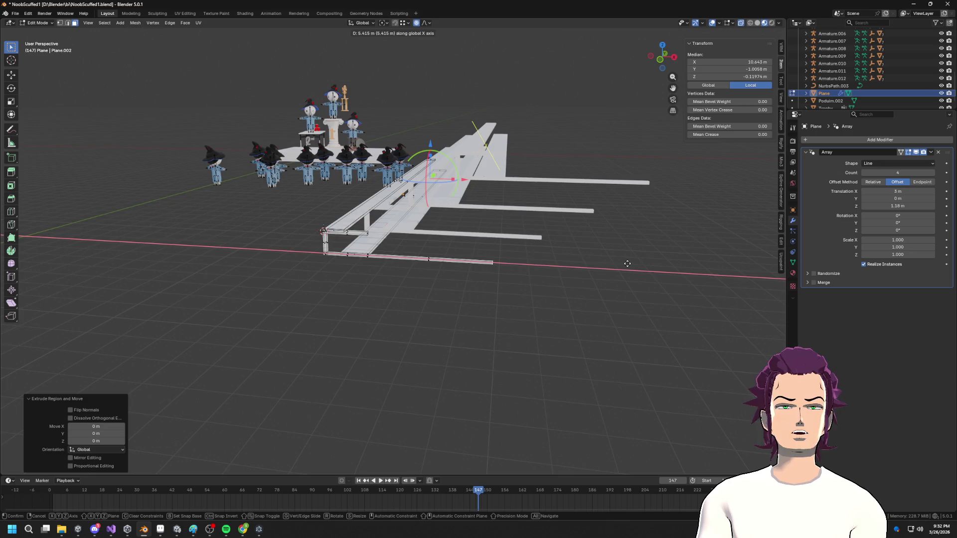
key("Escape")
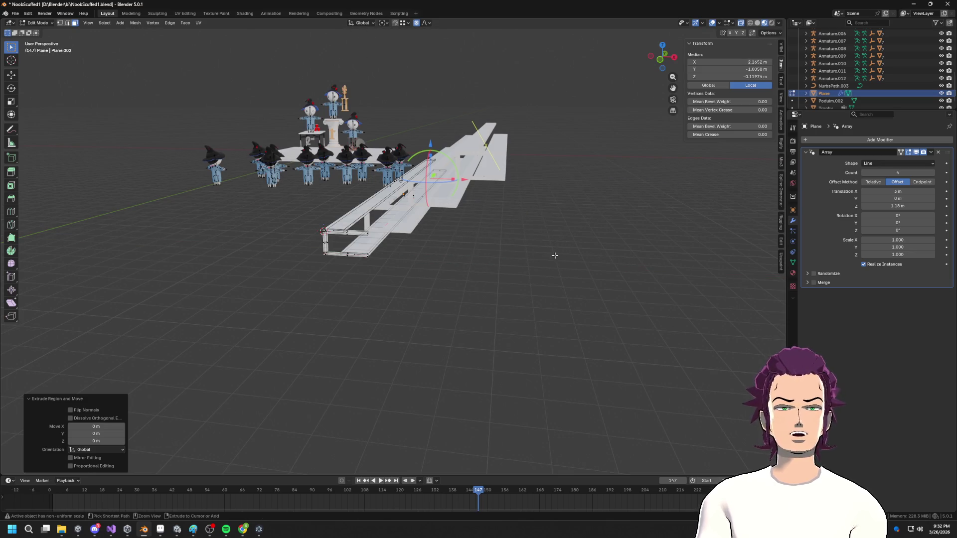
key("ctrl+z")
middle_click_drag(466, 303, 476, 269)
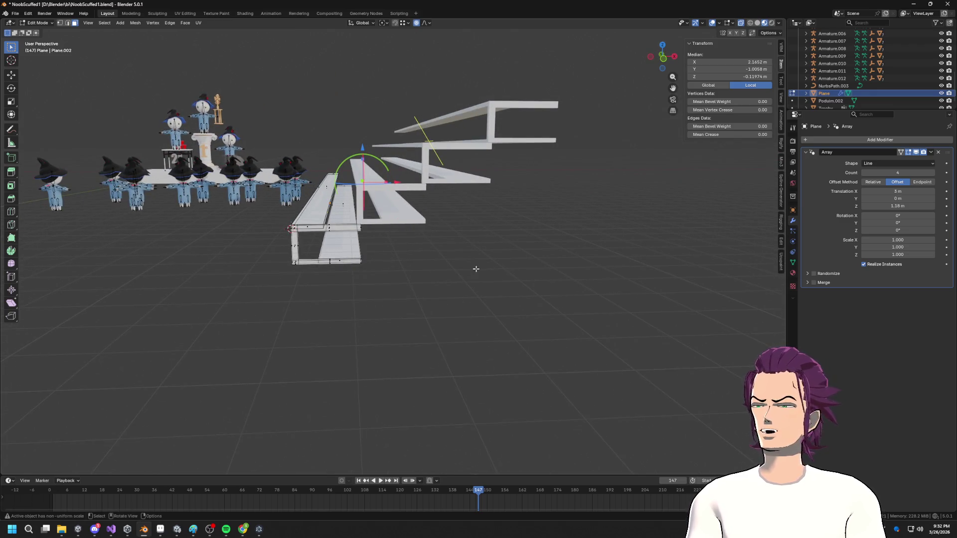
mouse_move(603, 241)
middle_mouse_down()
mouse_move(588, 241)
mouse_move(569, 223)
middle_mouse_up()
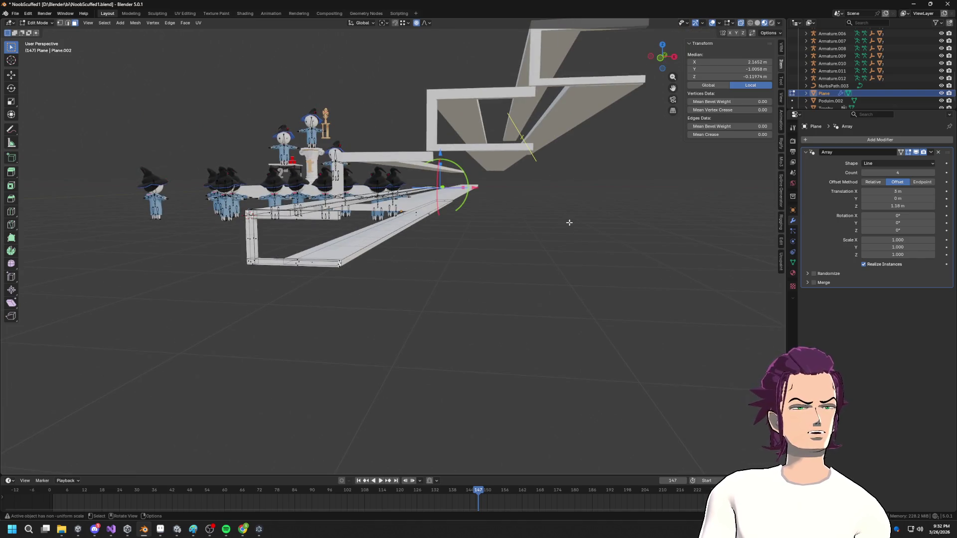
left_click(882, 183)
mouse_move(505, 216)
middle_mouse_down()
mouse_move(534, 241)
mouse_move(534, 220)
mouse_move(545, 229)
mouse_move(511, 215)
mouse_move(530, 226)
mouse_move(515, 147)
mouse_move(319, 220)
middle_mouse_up()
- Box-select the bottom step's edge and move it along Y
mouse_move(389, 142)
middle_mouse_down()
mouse_move(369, 175)
mouse_move(331, 165)
mouse_move(310, 194)
middle_mouse_up()
middle_click_drag(248, 210, 478, 222, "shift")
scroll(404, 223, "up", 5)
left_click_drag(410, 117, 461, 324)
left_click_drag(380, 100, 475, 298)
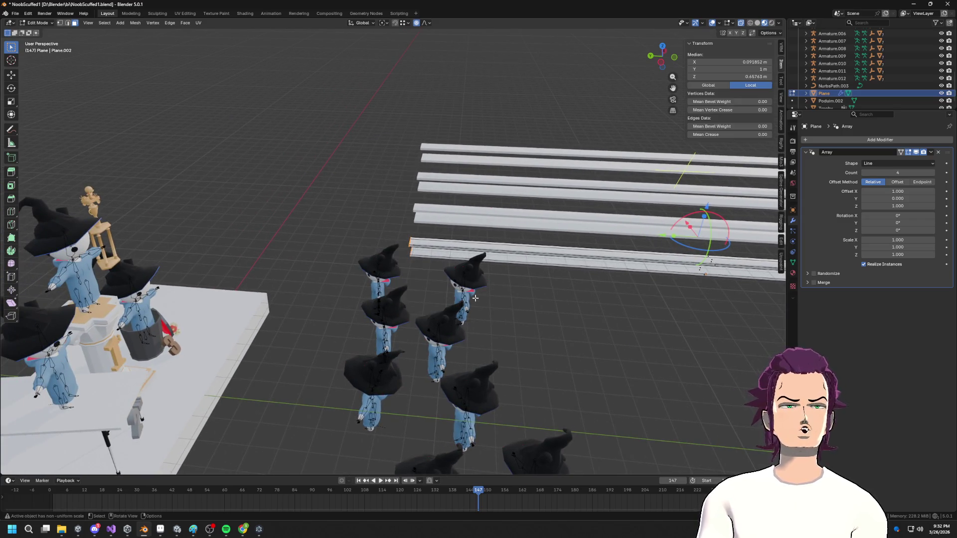
key("g")
key("y")
key("Return")
- Redo the edge's Y move so it sits about 2.3 m along Y
scroll(498, 259, "down", 5)
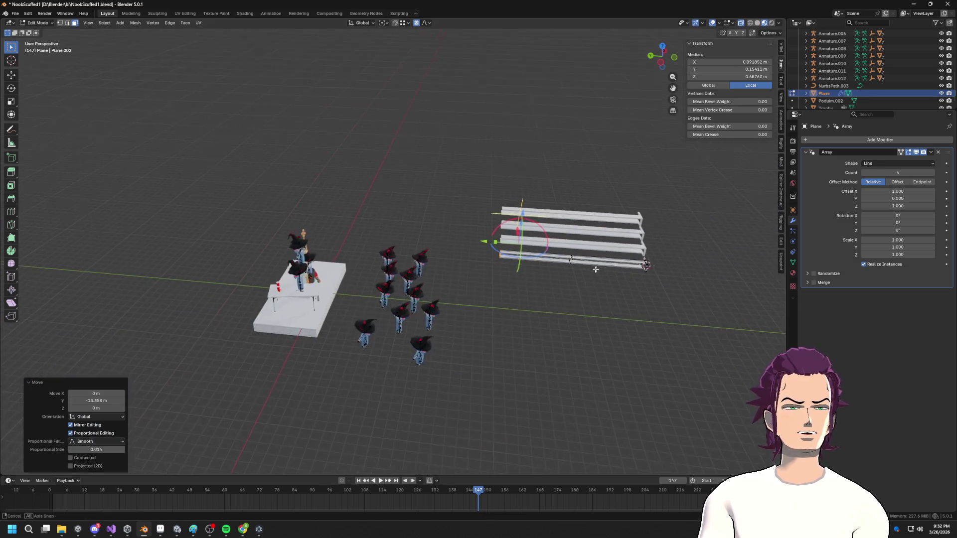
key("g")
key("y")
left_click(665, 270)
key("g")
key("y")
key("Return")
middle_click_drag(703, 258, 501, 232, "shift")
scroll(502, 231, "up", 6)
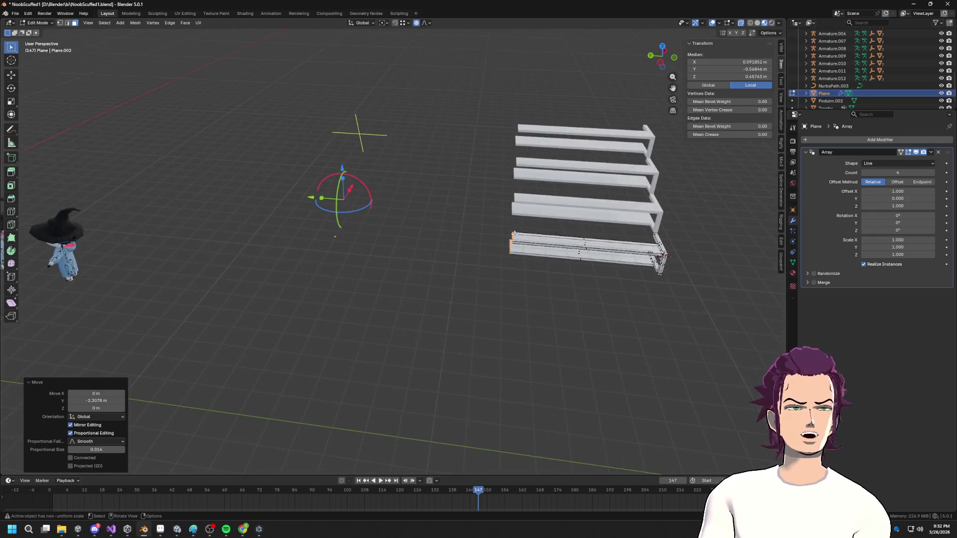
- Save NoobScuffed1.blend, snap the 3D cursor to the step's corner vertex, and select the bottom step
left_click(572, 254)
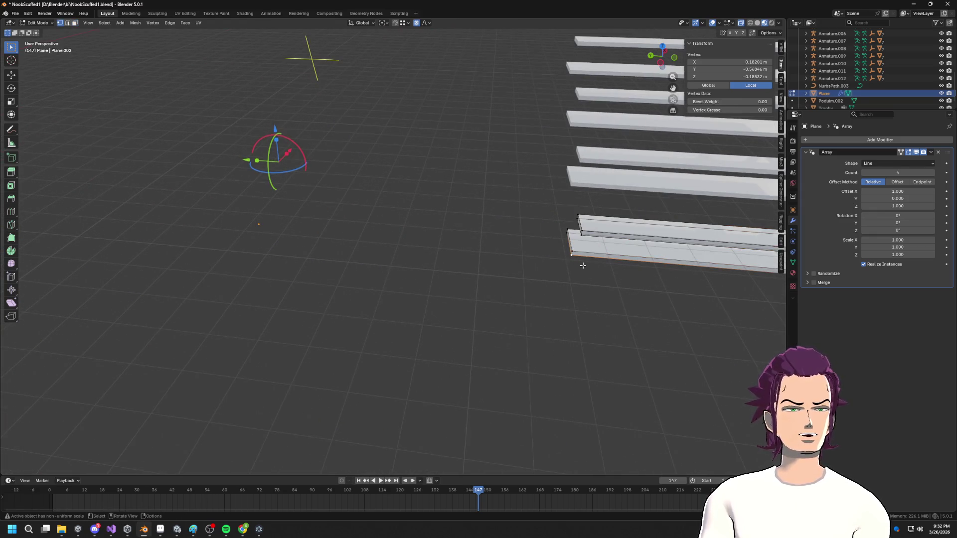
key("ctrl+s")
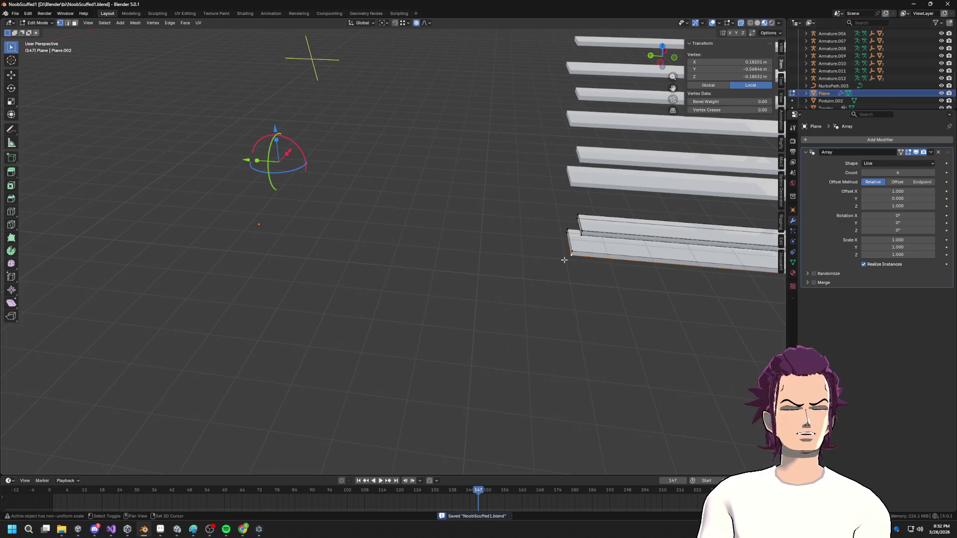
key("shift+s")
left_click(573, 329)
middle_click_drag(573, 329, 564, 320)
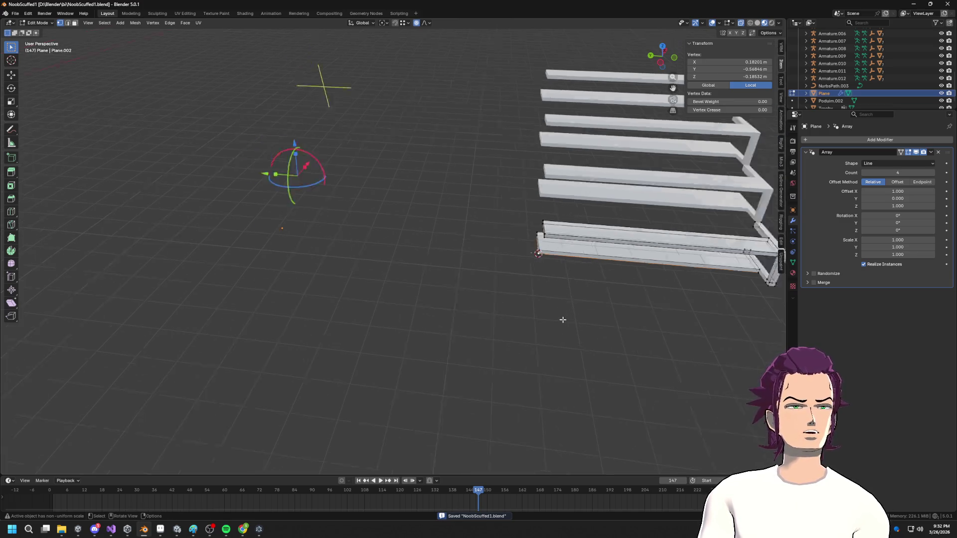
scroll(564, 320, "down", 5)
key("ctrl+l")
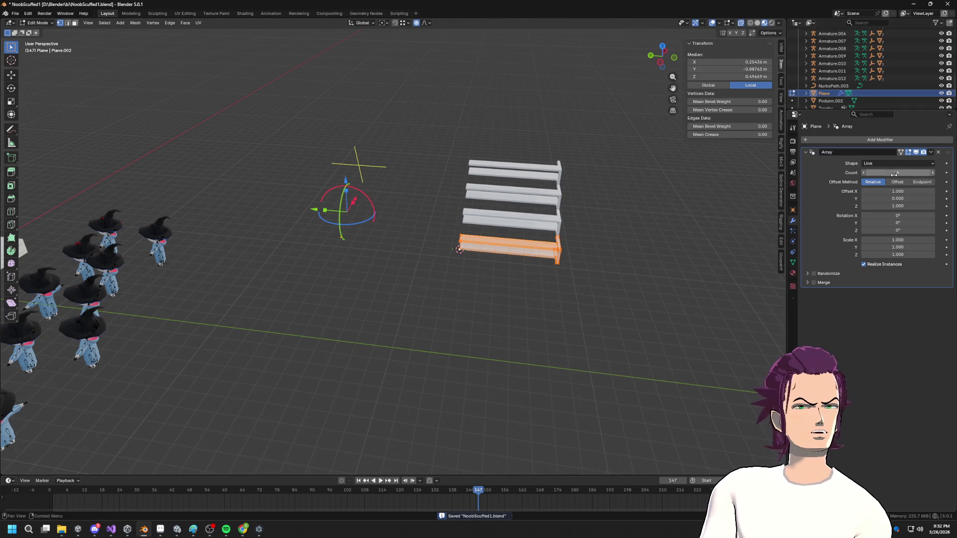
- Add a Mirror modifier to the bleacher mesh, after its Array
left_click(916, 140)
type("mir")
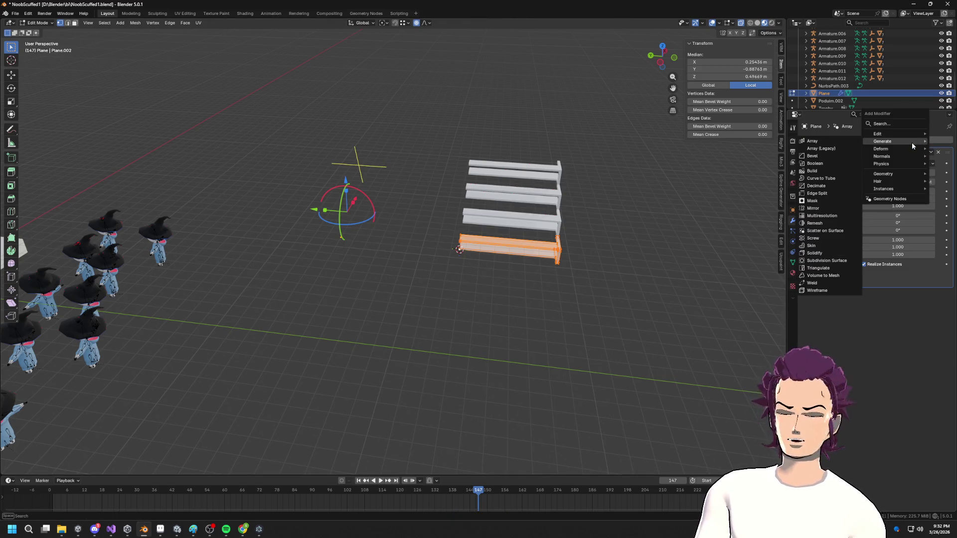
key("Return")
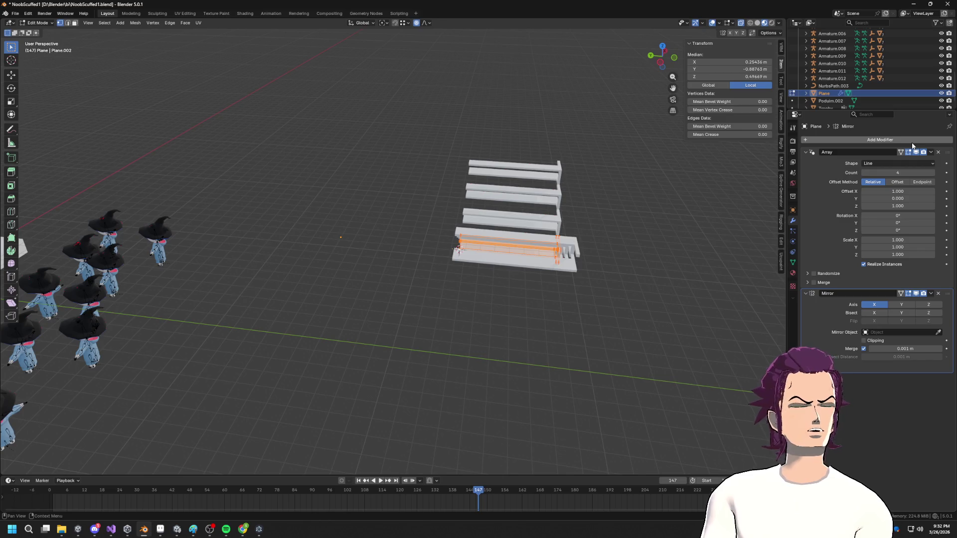
- Return to Object Mode and set the object's origin to the 3D cursor
key("Tab")
left_click(117, 22)
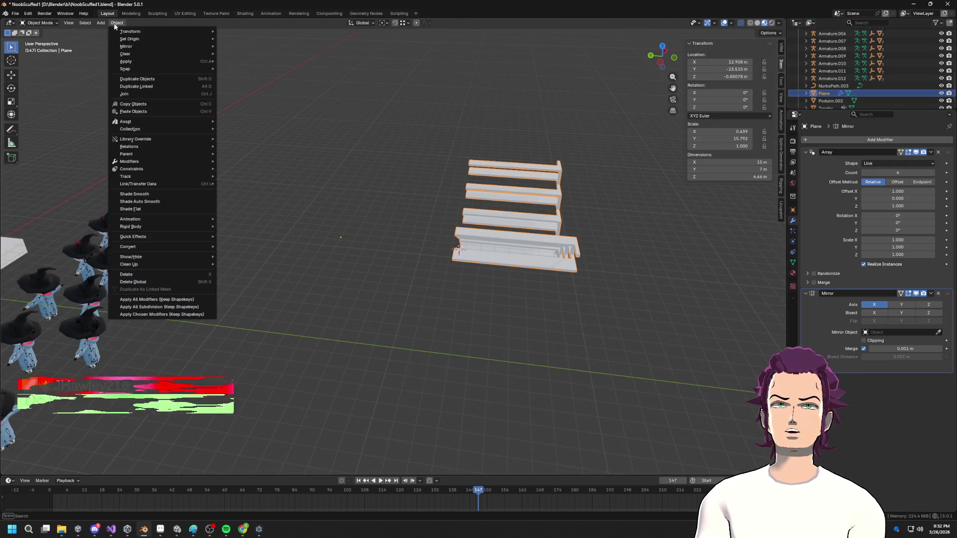
mouse_move(144, 40)
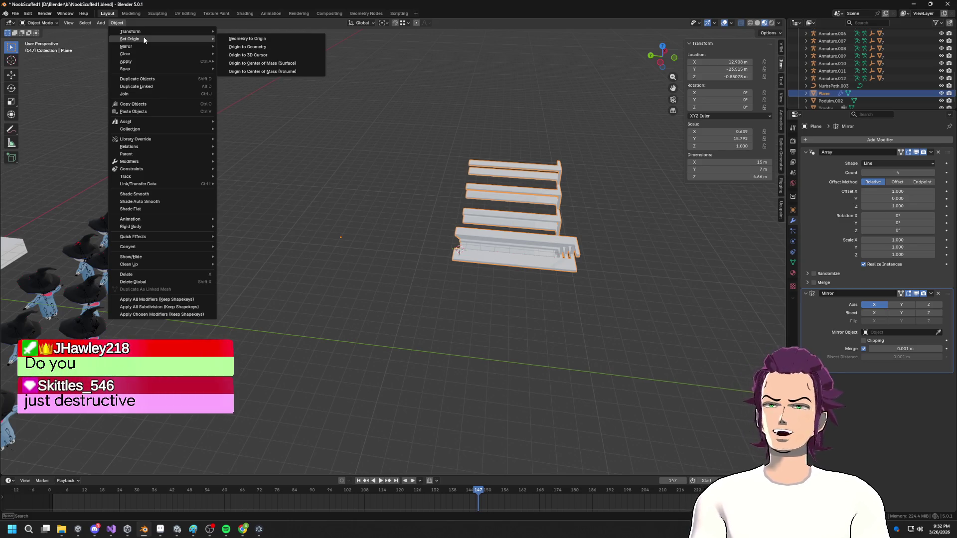
left_click(274, 55)
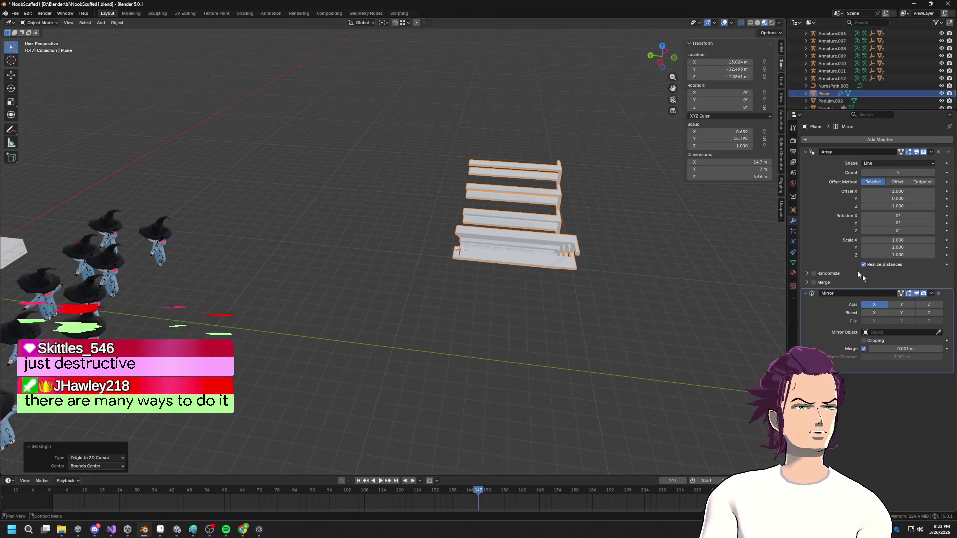
- Try mirroring the stairs along Y, then turn Y mirroring back off
left_click(902, 305)
mouse_move(708, 284)
middle_mouse_down()
mouse_move(656, 266)
mouse_move(668, 274)
middle_mouse_up()
left_click(895, 305)
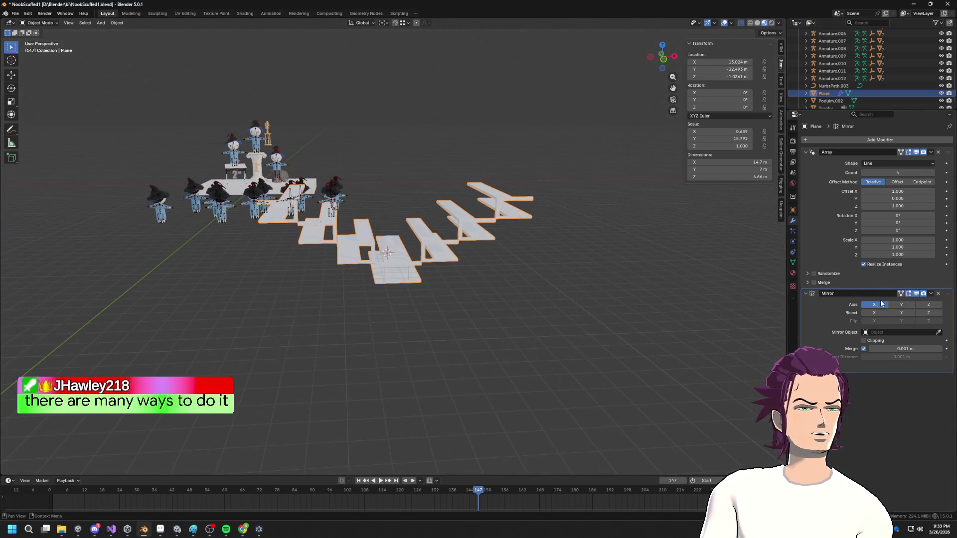
- Move the Mirror modifier above the Array and test its X, Y and Z axis toggles
mouse_move(946, 298)
left_mouse_down()
mouse_move(937, 159)
mouse_move(928, 158)
left_mouse_up()
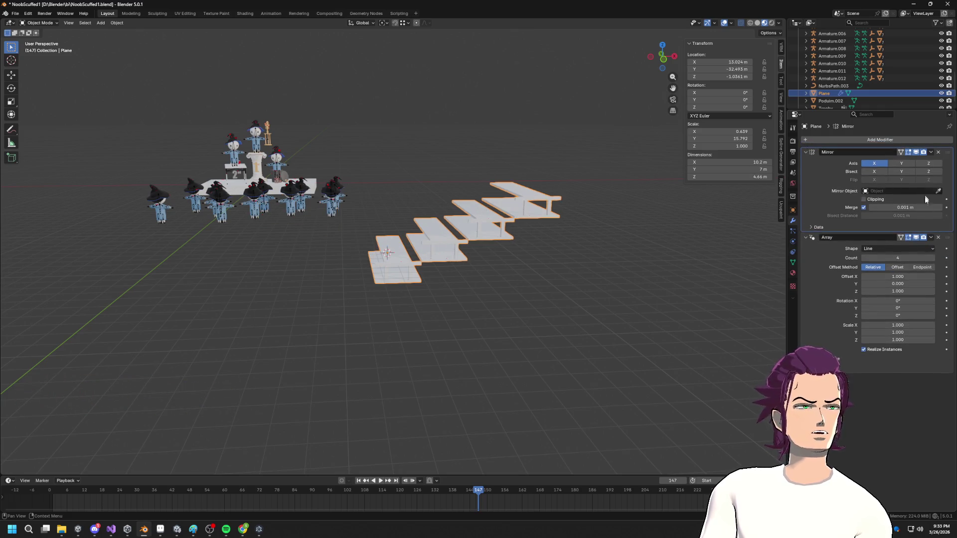
left_click(900, 164)
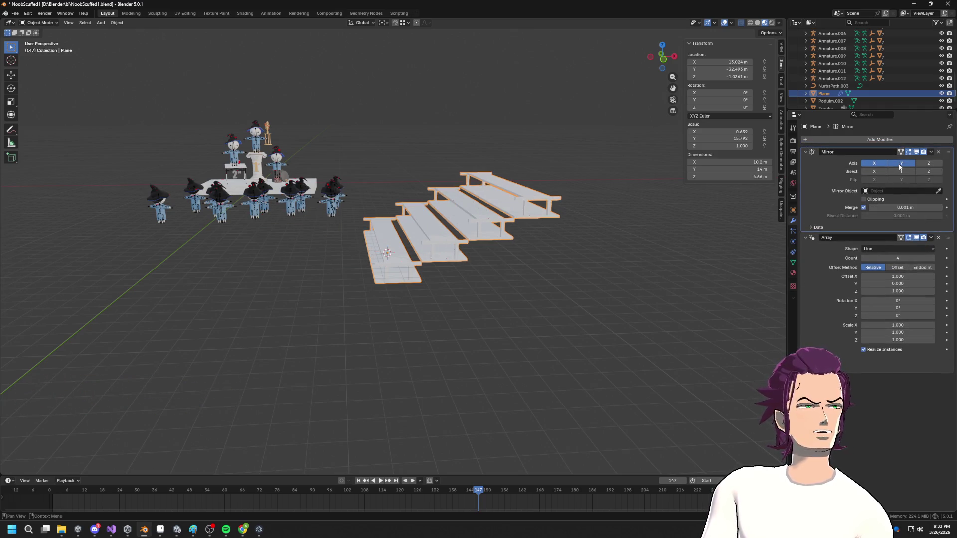
left_click(881, 165)
left_click(917, 165)
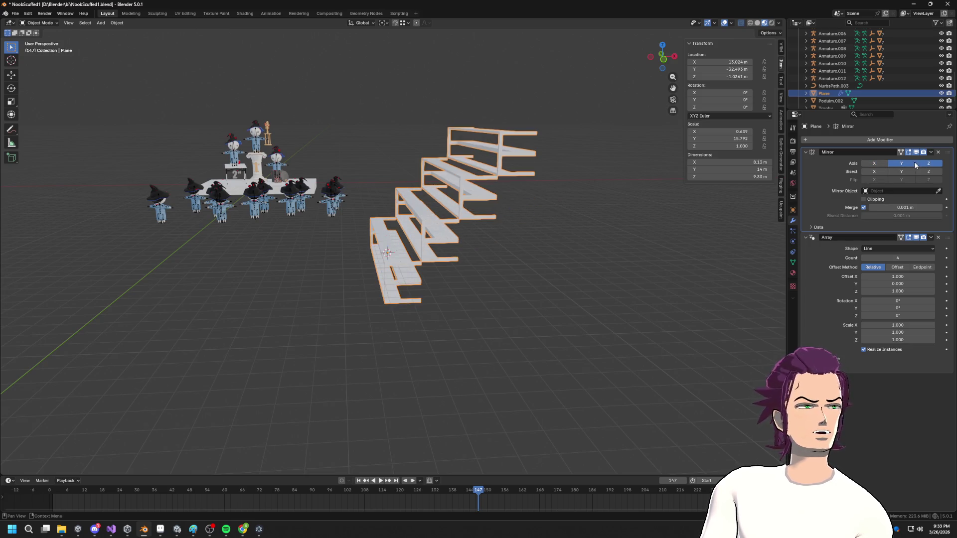
left_click(927, 165)
left_click(901, 165)
- Leave only the Y axis mirrored, giving 8.13 × 14 × 4.46 m stairs
left_click(874, 165)
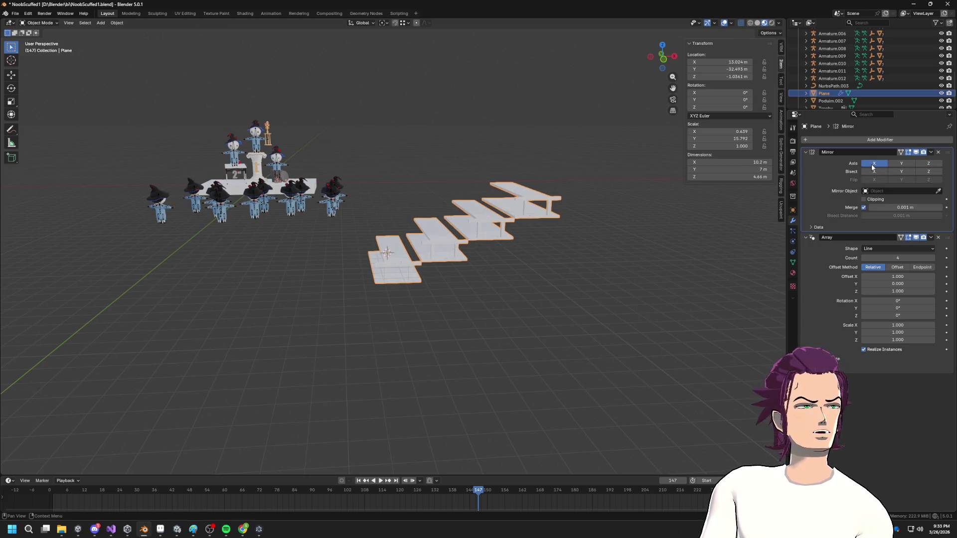
left_click(902, 164)
mouse_move(498, 259)
middle_mouse_down()
mouse_move(518, 234)
mouse_move(524, 248)
mouse_move(543, 239)
middle_mouse_up()
left_click(877, 165)
mouse_move(606, 271)
middle_mouse_down()
mouse_move(592, 245)
mouse_move(637, 247)
middle_mouse_up()
mouse_move(765, 265)
middle_mouse_down()
mouse_move(532, 216)
mouse_move(521, 195)
mouse_move(568, 202)
mouse_move(526, 214)
middle_mouse_up()
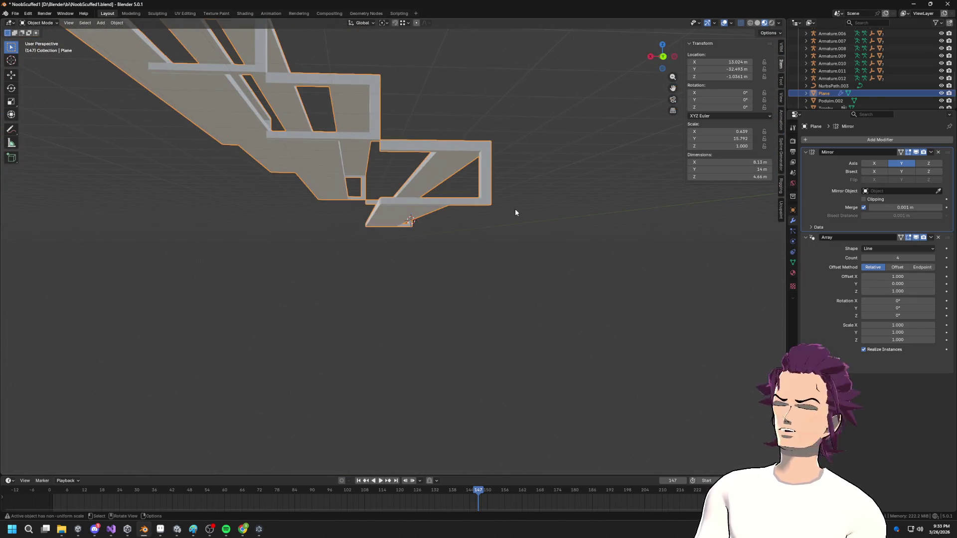
- Orbit around and underneath the bleachers to inspect the stair frames
mouse_move(460, 227)
middle_mouse_down()
mouse_move(411, 224)
mouse_move(419, 214)
mouse_move(525, 251)
middle_mouse_up()
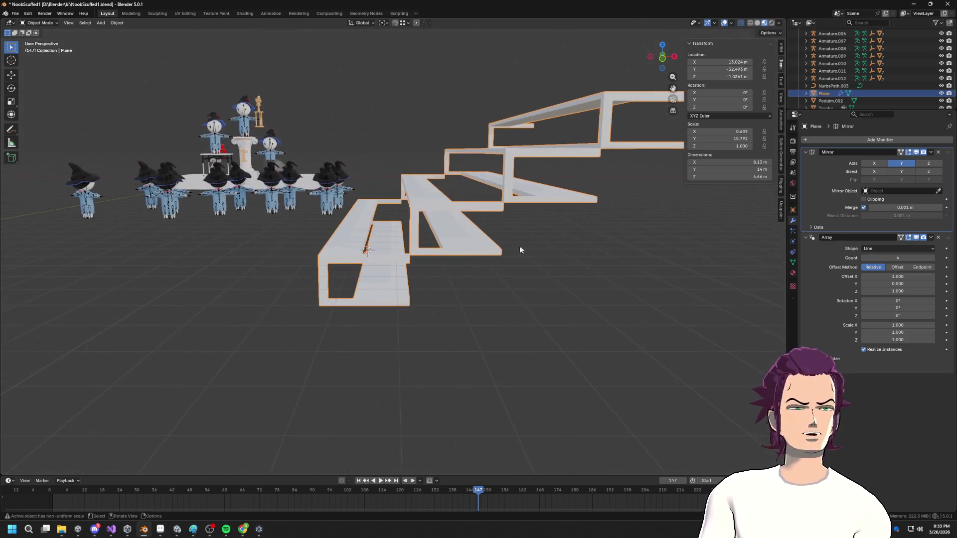
middle_click_drag(449, 270, 463, 131)
middle_click_drag(362, 184, 381, 226)
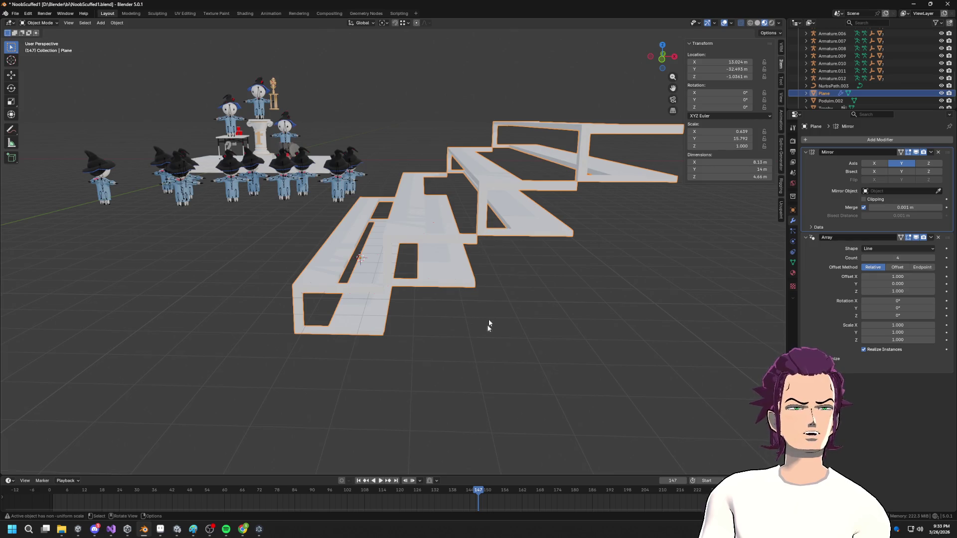
mouse_move(625, 273)
middle_mouse_down()
mouse_move(593, 249)
mouse_move(510, 222)
mouse_move(500, 269)
mouse_move(551, 234)
mouse_move(474, 239)
mouse_move(505, 217)
mouse_move(527, 221)
mouse_move(303, 190)
mouse_move(322, 203)
mouse_move(291, 208)
mouse_move(512, 255)
middle_mouse_up()
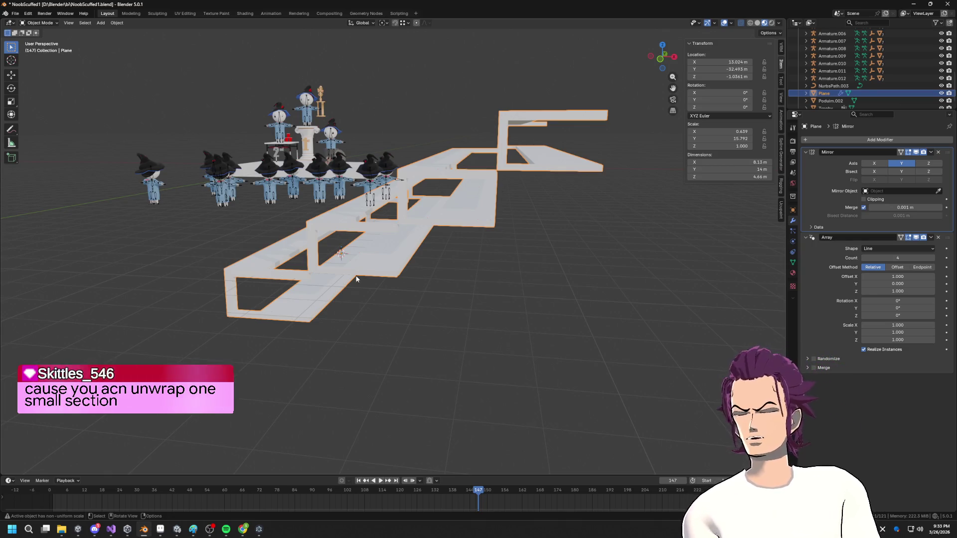
middle_click_drag(356, 279, 467, 194)
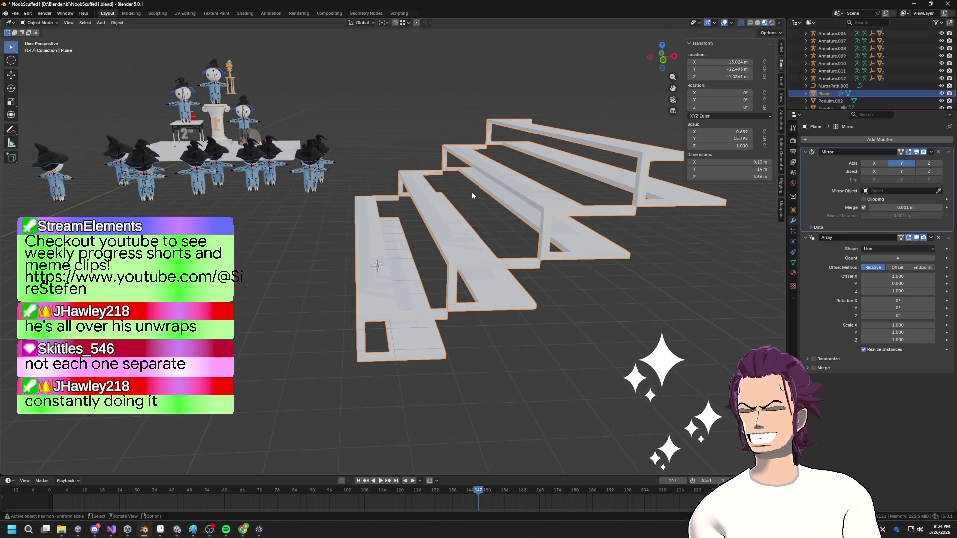
middle_click_drag(520, 155, 517, 158)
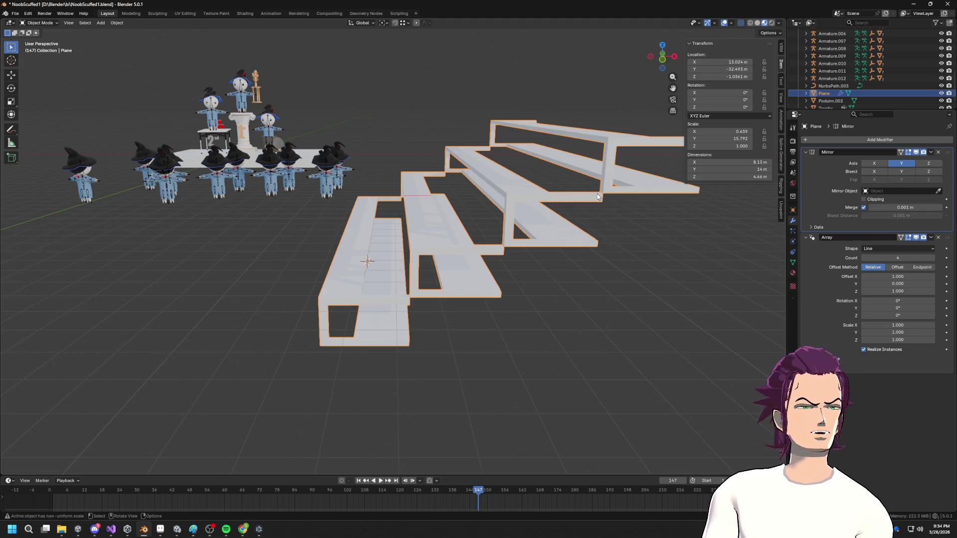
scroll(603, 199, "down", 2)
mouse_move(600, 196)
middle_mouse_down()
mouse_move(515, 214)
mouse_move(536, 202)
middle_mouse_up()
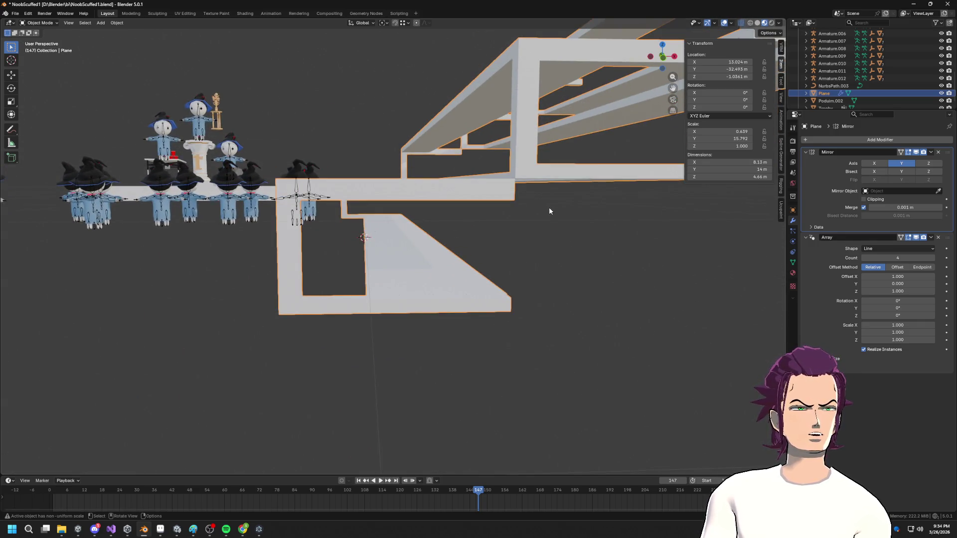
- Lower the Array's relative Z offset to 0.840, making the stairs 4.11 m tall
left_click_drag(897, 275, 901, 275)
key("ctrl+z")
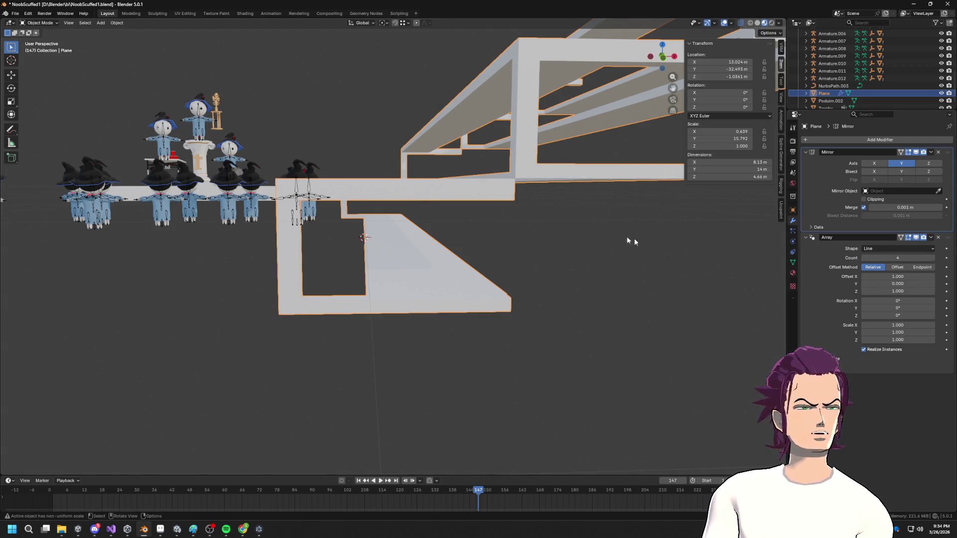
middle_click_drag(650, 241, 582, 233)
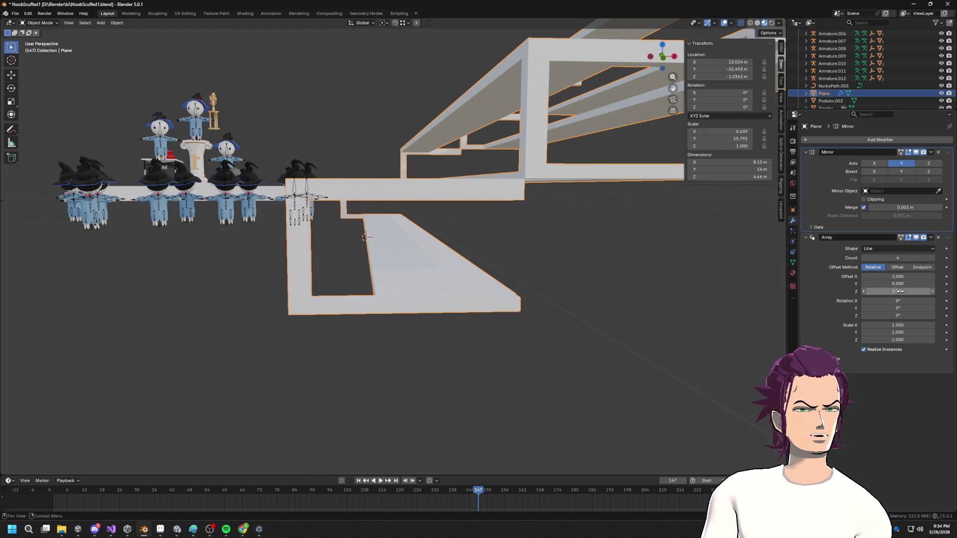
left_click_drag(899, 291, 870, 291)
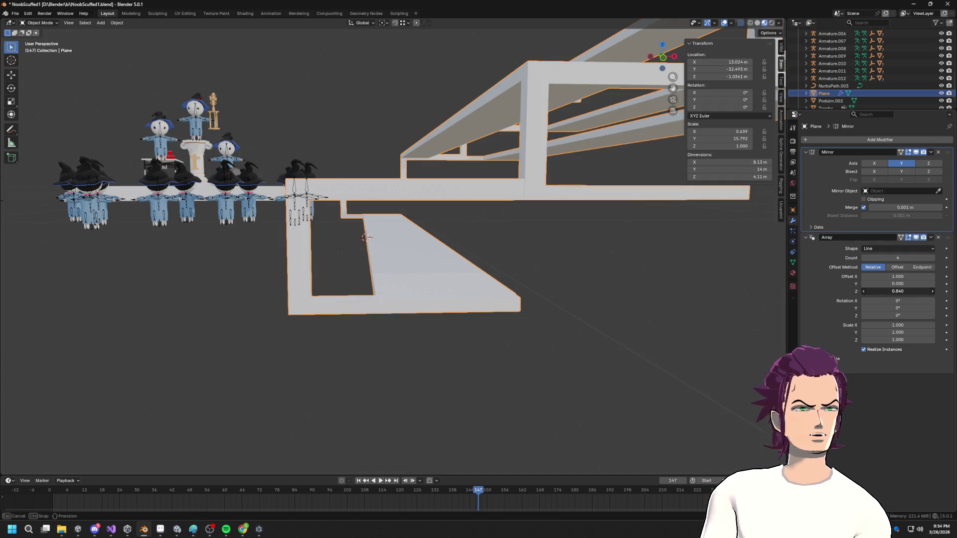
scroll(629, 208, "down", 5)
middle_click_drag(627, 210, 585, 222)
scroll(624, 212, "up", 6)
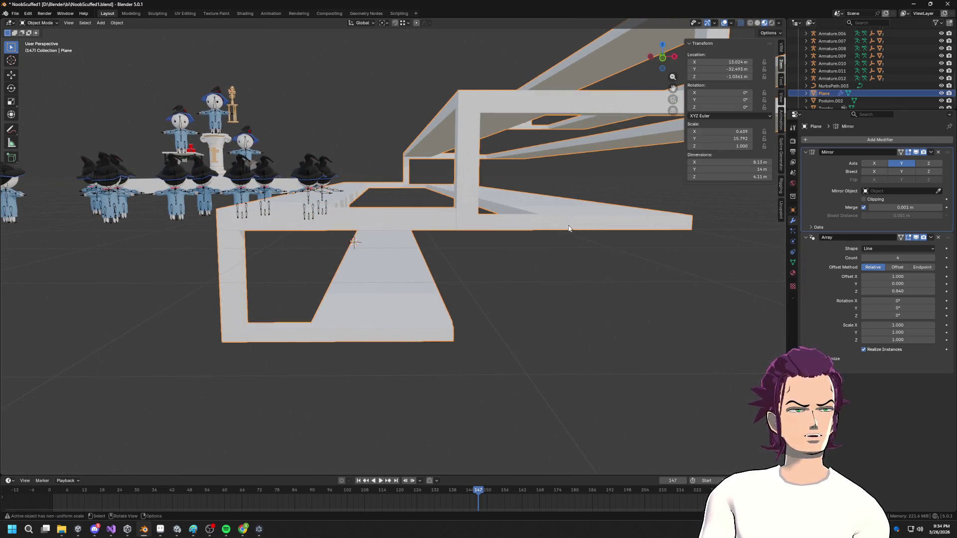
- Enter Edit Mode on the bleacher mesh and switch to a front view
key("Tab")
mouse_move(451, 271)
middle_mouse_down()
mouse_move(483, 246)
mouse_move(455, 221)
middle_mouse_up()
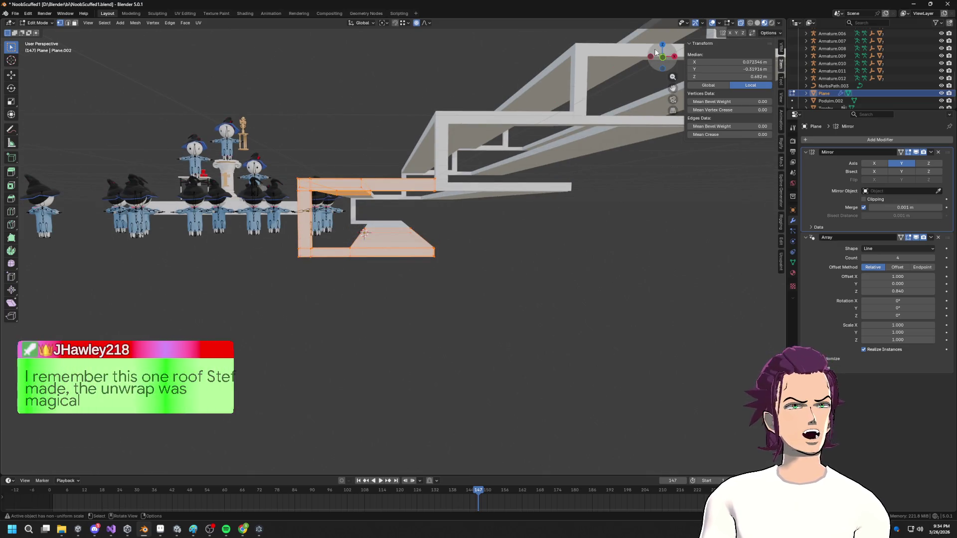
key("KP_1")
scroll(404, 218, "up", 8)
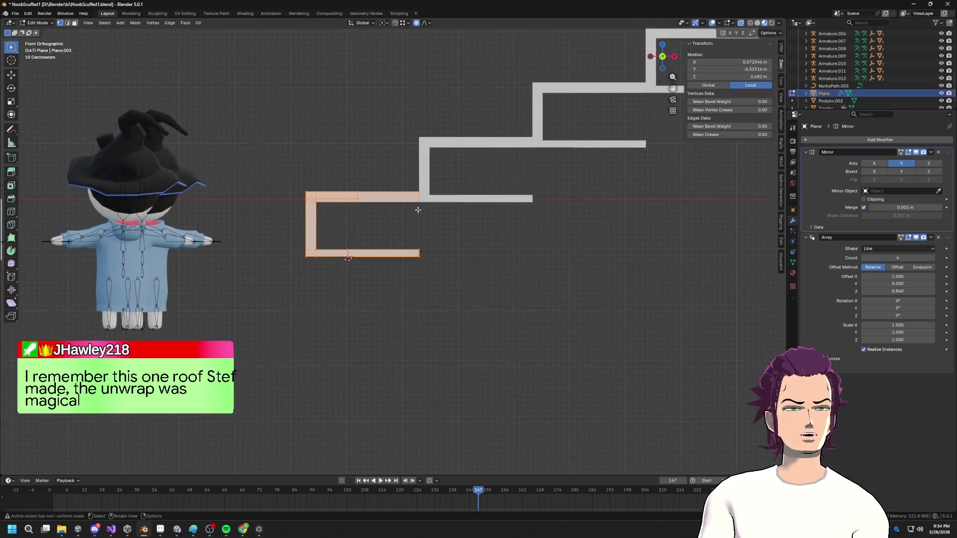
left_click_drag(475, 164, 273, 146)
left_click_drag(180, 144, 165, 141)
key("g")
key("z")
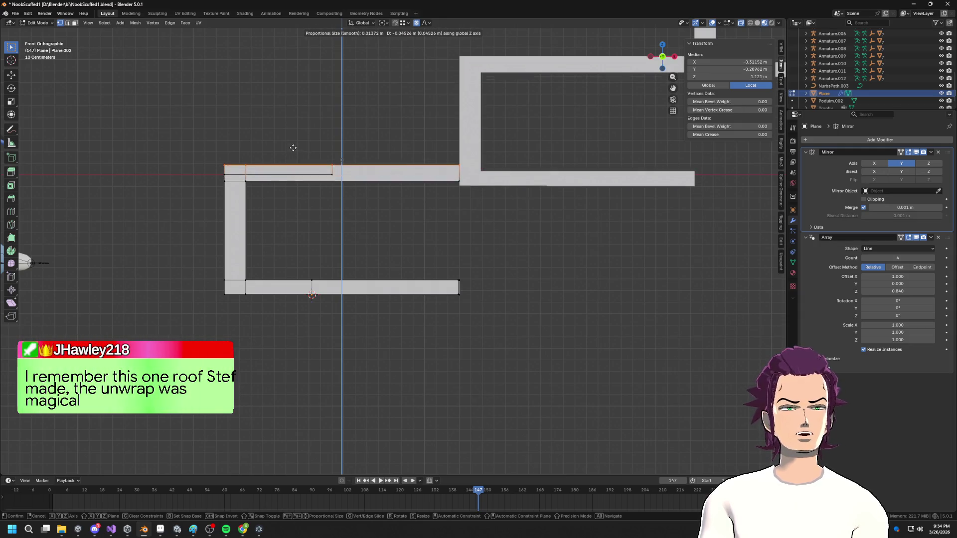
right_click(294, 151)
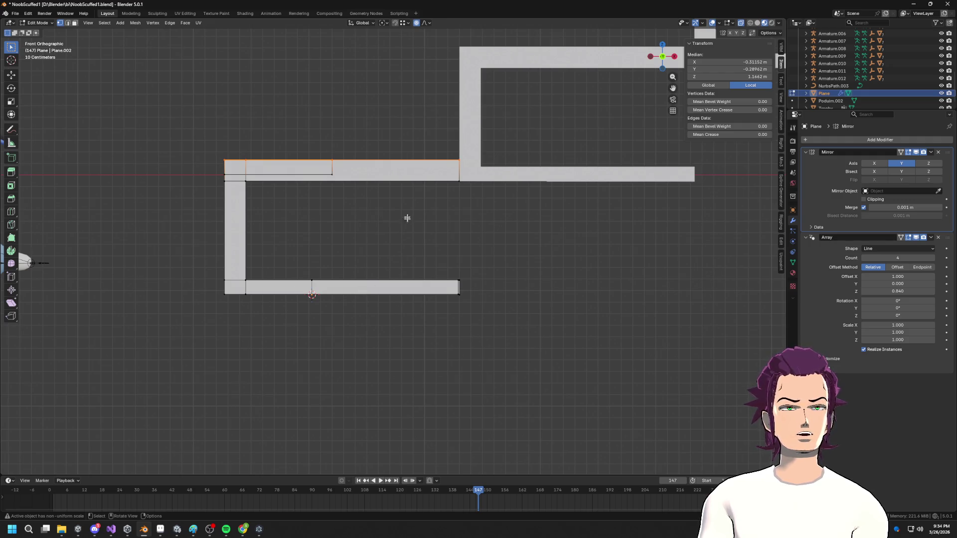
key("g")
key("z")
right_click(364, 148)
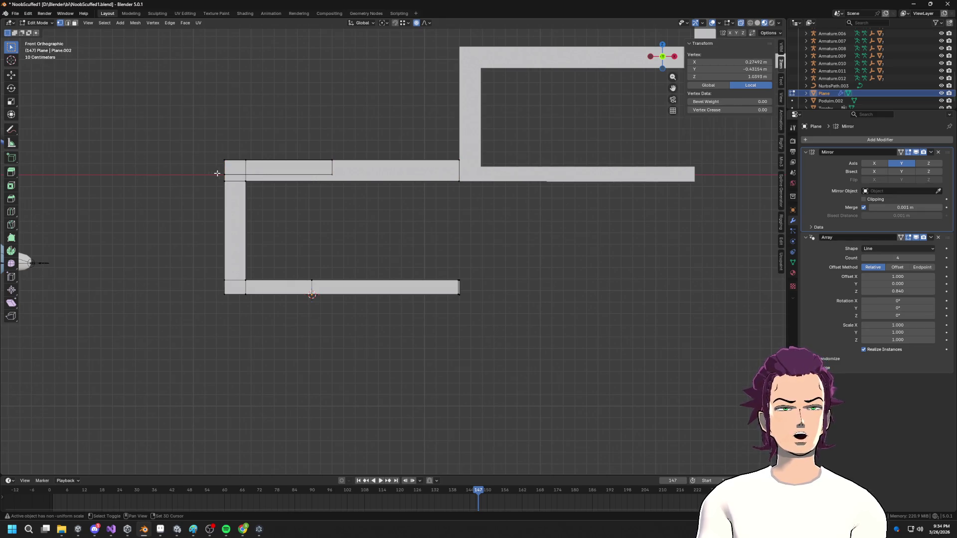
mouse_move(316, 180)
middle_mouse_down()
mouse_move(409, 210)
mouse_move(465, 263)
middle_mouse_up()
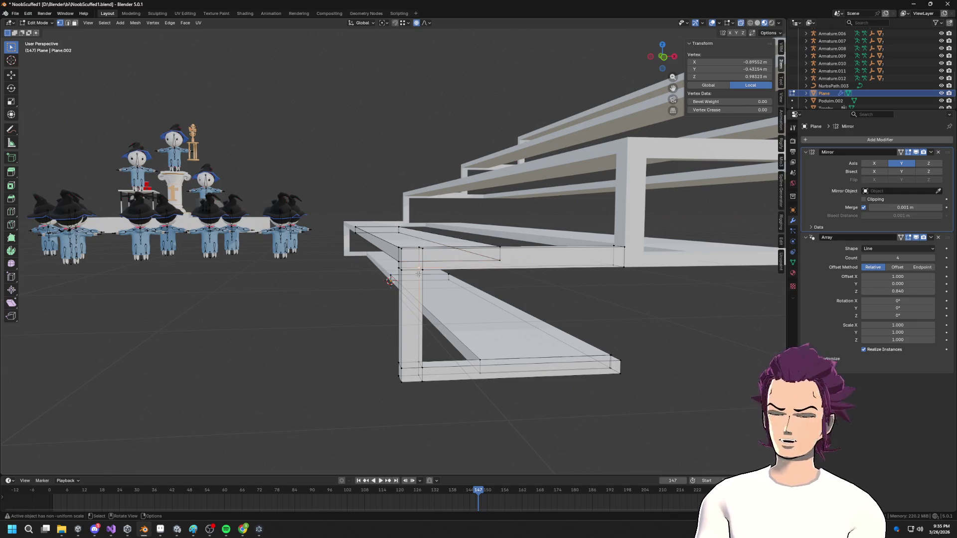
key("l")
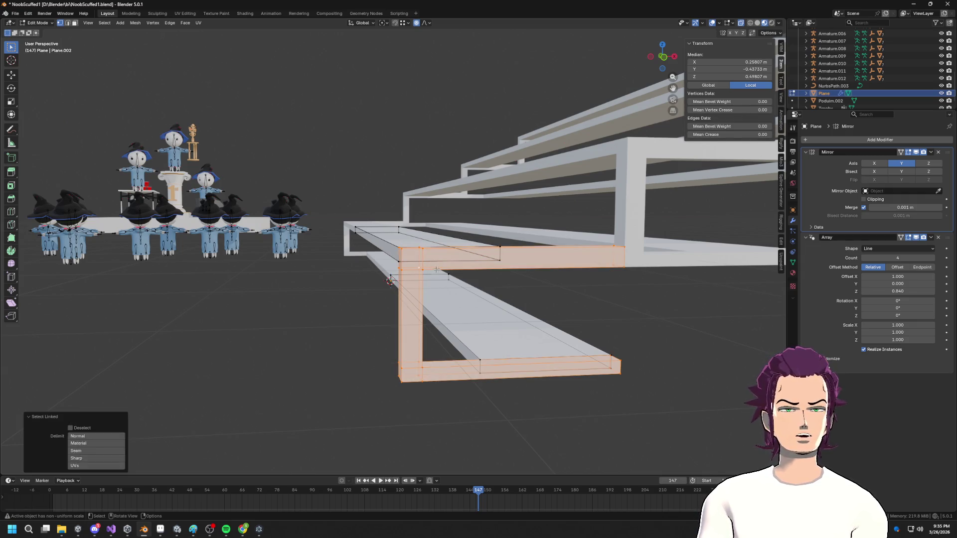
mouse_move(462, 273)
middle_mouse_down()
mouse_move(480, 276)
mouse_move(417, 283)
mouse_move(213, 229)
middle_mouse_up()
middle_click_drag(516, 253, 406, 239)
scroll(406, 240, "up", 5)
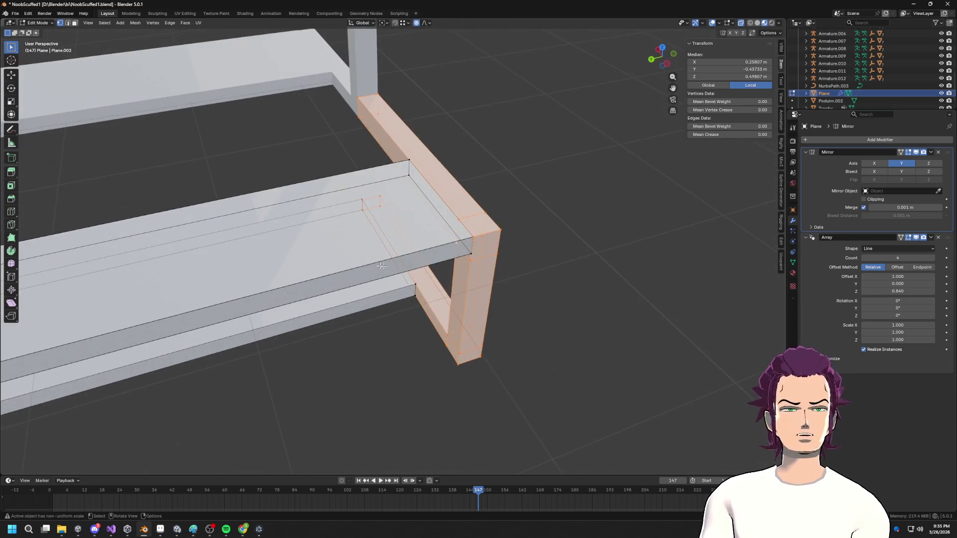
left_click(452, 213)
mouse_move(453, 213)
middle_mouse_down()
mouse_move(447, 229)
mouse_move(478, 223)
mouse_move(453, 224)
mouse_move(361, 184)
mouse_move(374, 143)
mouse_move(310, 110)
middle_mouse_up()
scroll(334, 167, "down", 4)
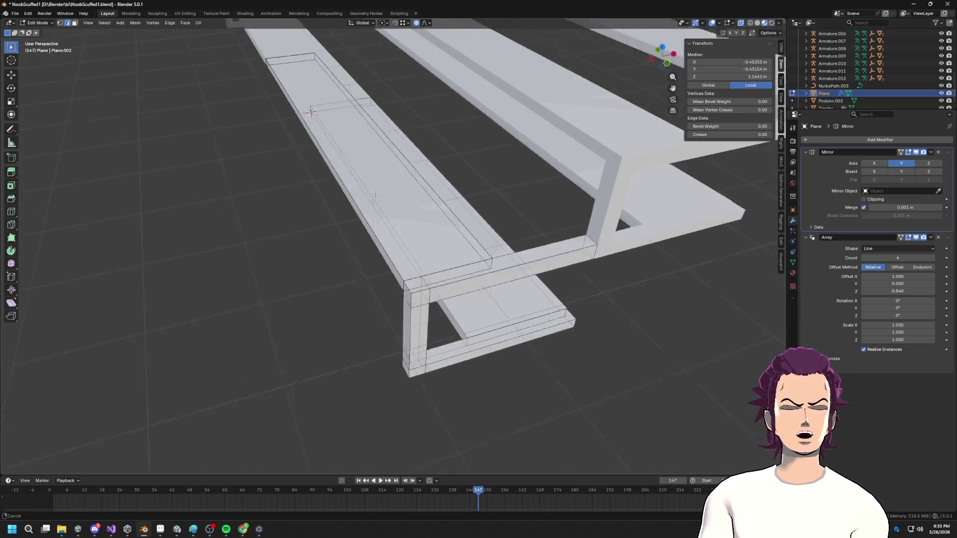
mouse_move(333, 167)
middle_mouse_down()
mouse_move(356, 241)
mouse_move(499, 299)
middle_mouse_up()
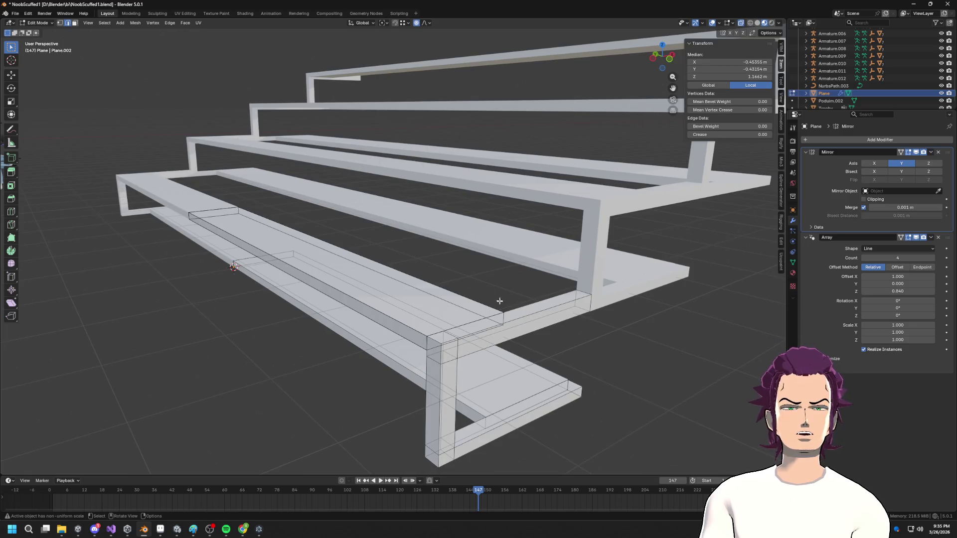
middle_click_drag(437, 357, 411, 280)
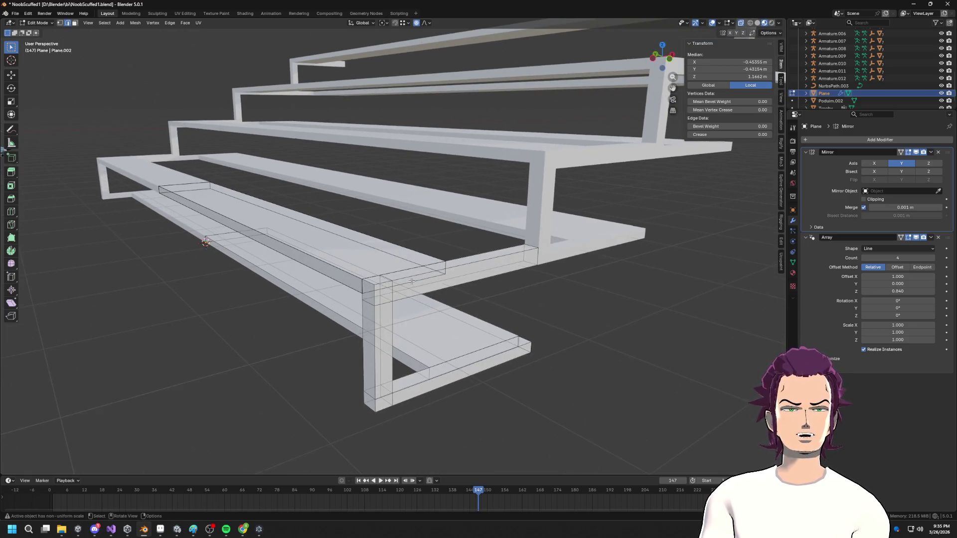
left_click(392, 335)
scroll(393, 335, "up", 3)
mouse_move(389, 320)
middle_mouse_down()
mouse_move(541, 320)
mouse_move(511, 300)
mouse_move(566, 317)
middle_mouse_up()
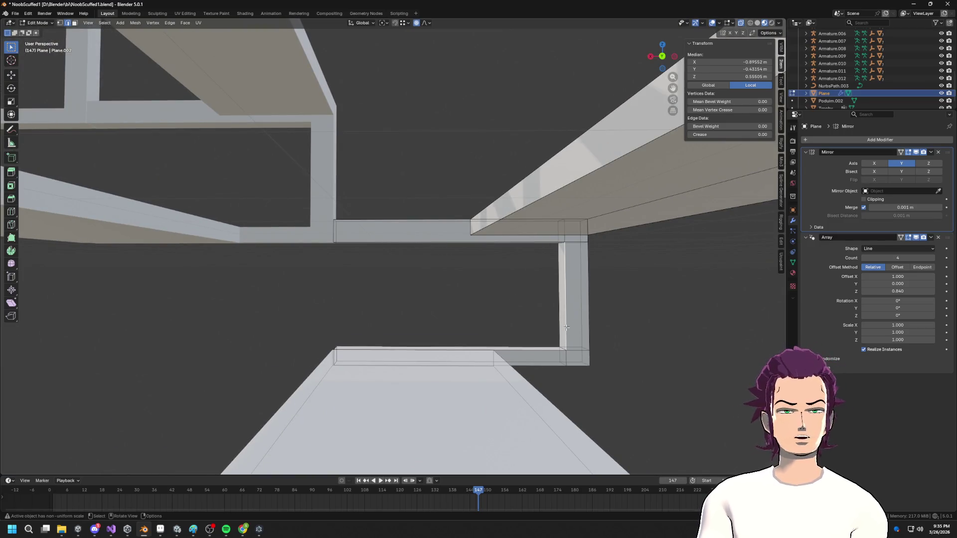
- Mark the vertical frame edges, including the one under the upper beam, as seams
right_click(569, 334)
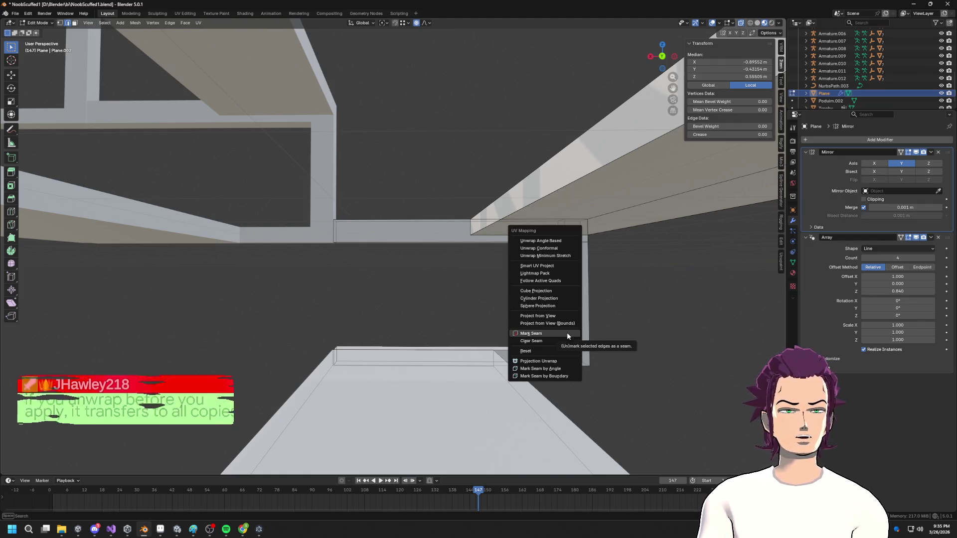
mouse_move(529, 331)
middle_mouse_down()
mouse_move(471, 303)
mouse_move(492, 293)
middle_mouse_up()
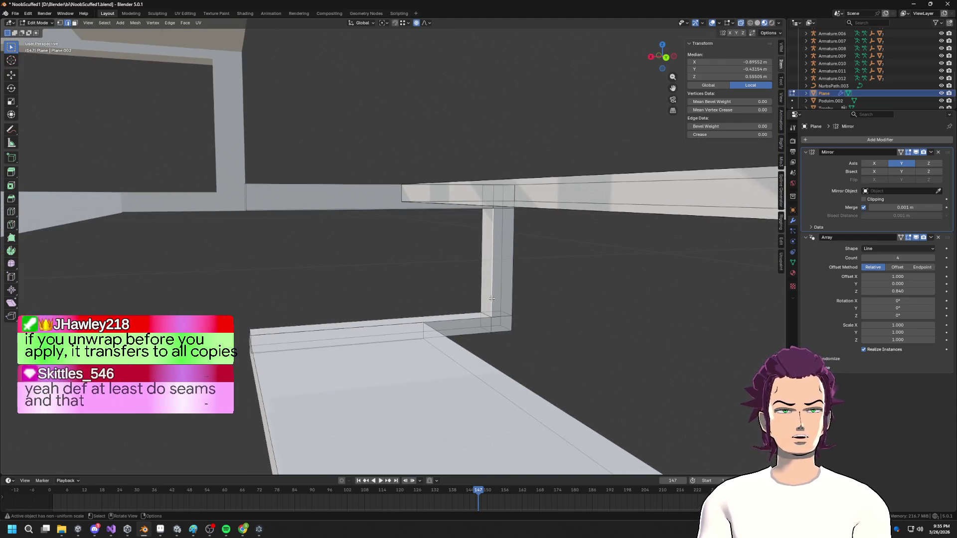
left_click(496, 295, "shift")
key("u")
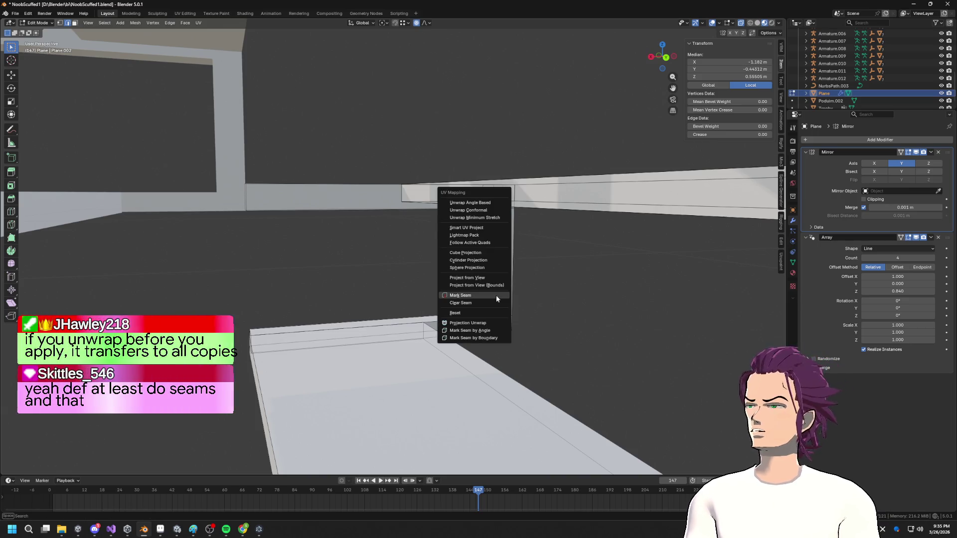
left_click(495, 295)
middle_click_drag(495, 295, 503, 301)
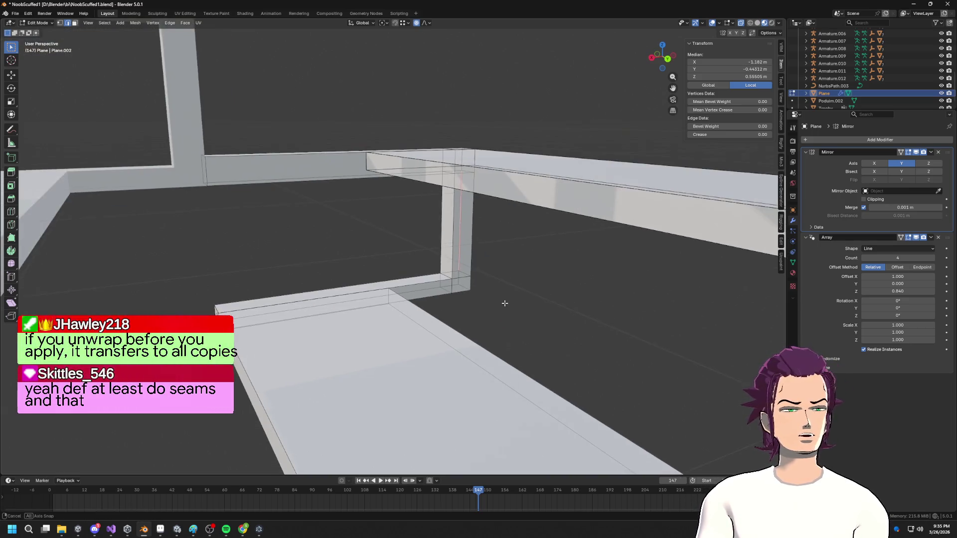
left_click(456, 256)
key("u")
left_click(456, 256)
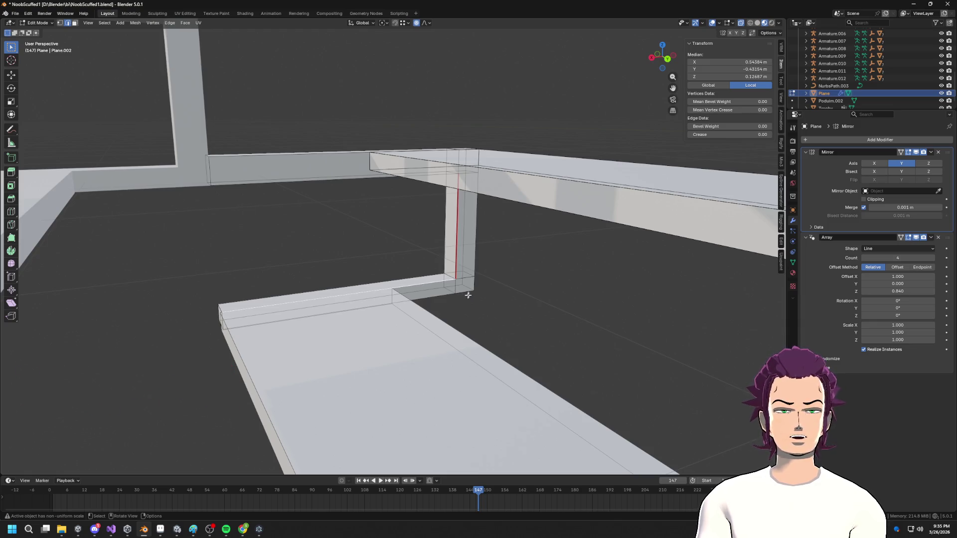
- Mark the lower footboard edges and the upper frame edge as seams
mouse_move(447, 290)
middle_mouse_down()
mouse_move(466, 301)
mouse_move(457, 305)
middle_mouse_up()
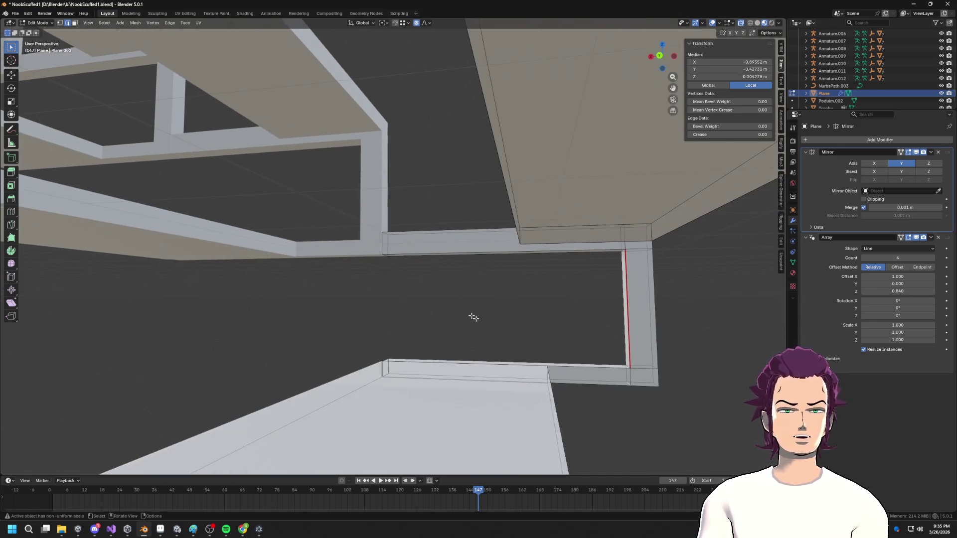
key("u")
key("u")
left_click(611, 384)
key("u")
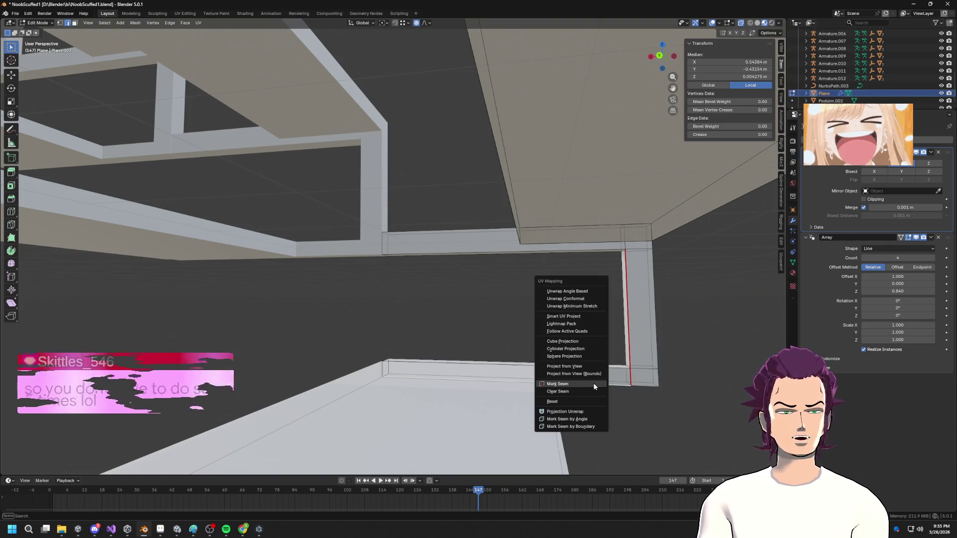
left_click(594, 383)
mouse_move(594, 387)
middle_mouse_down()
mouse_move(274, 326)
mouse_move(467, 318)
mouse_move(500, 282)
middle_mouse_up()
left_click(532, 243)
key("u")
left_click(525, 245)
- Select a short corner edge of the frame, then go to the UV Editing workspace
left_click(564, 249)
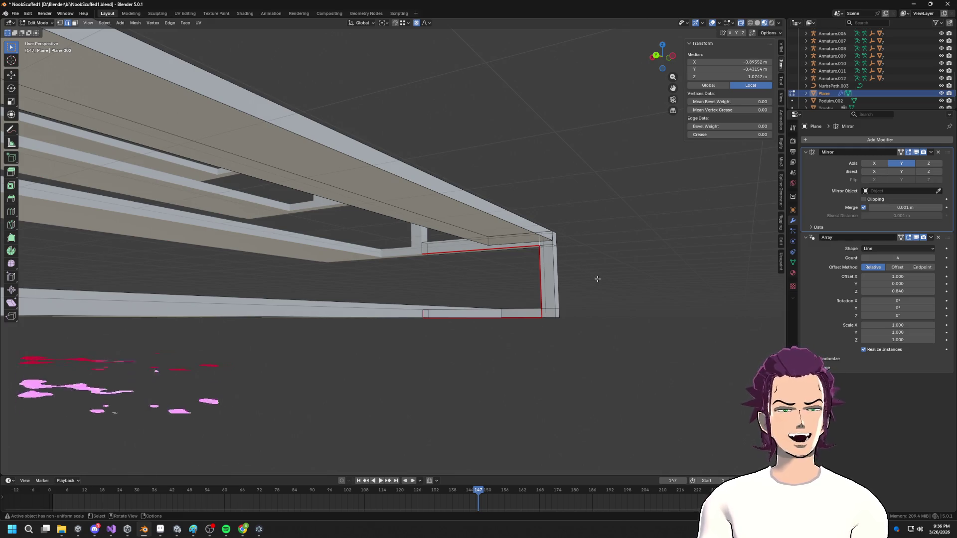
mouse_move(553, 280)
middle_mouse_down()
mouse_move(467, 290)
mouse_move(474, 279)
mouse_move(499, 303)
mouse_move(468, 296)
mouse_move(508, 306)
mouse_move(491, 296)
middle_mouse_up()
right_click(469, 286)
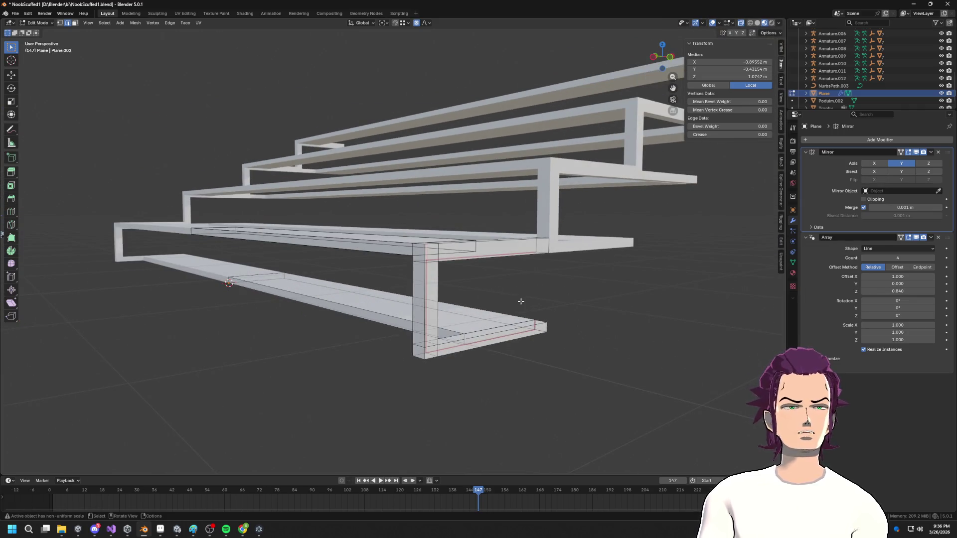
left_click(178, 14)
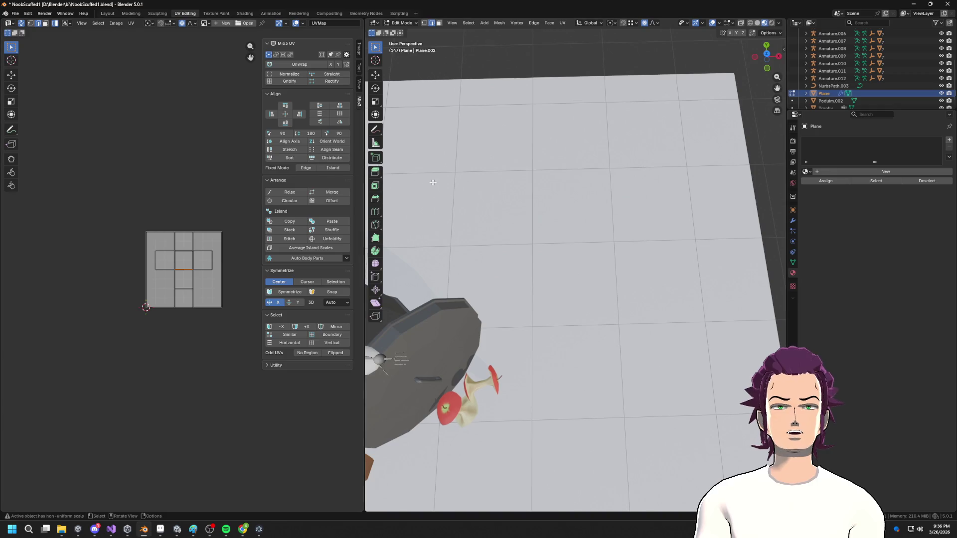
- Orbit round to the stepped platforms, cancelling a started scale
middle_click_drag(426, 183, 550, 248)
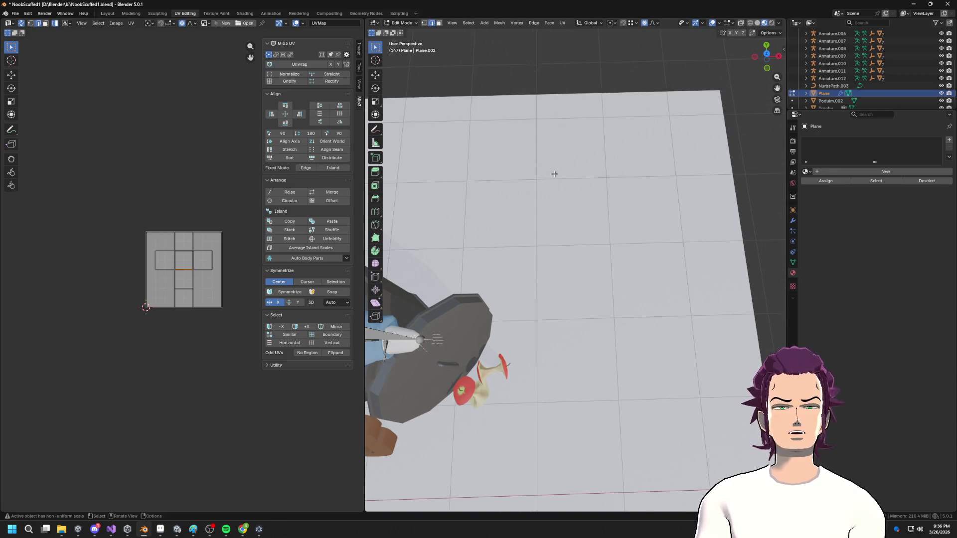
scroll(587, 262, "down", 10)
mouse_move(586, 261)
middle_mouse_down()
mouse_move(679, 259)
mouse_move(593, 349)
mouse_move(641, 376)
mouse_move(590, 327)
middle_mouse_up()
right_click(576, 317)
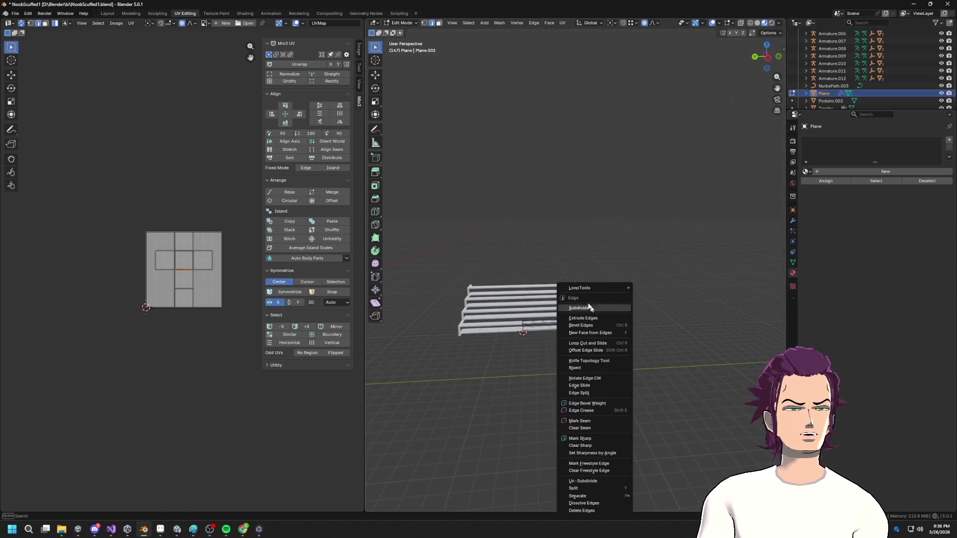
mouse_move(560, 196)
middle_mouse_down()
mouse_move(626, 267)
mouse_move(662, 259)
mouse_move(549, 281)
middle_mouse_up()
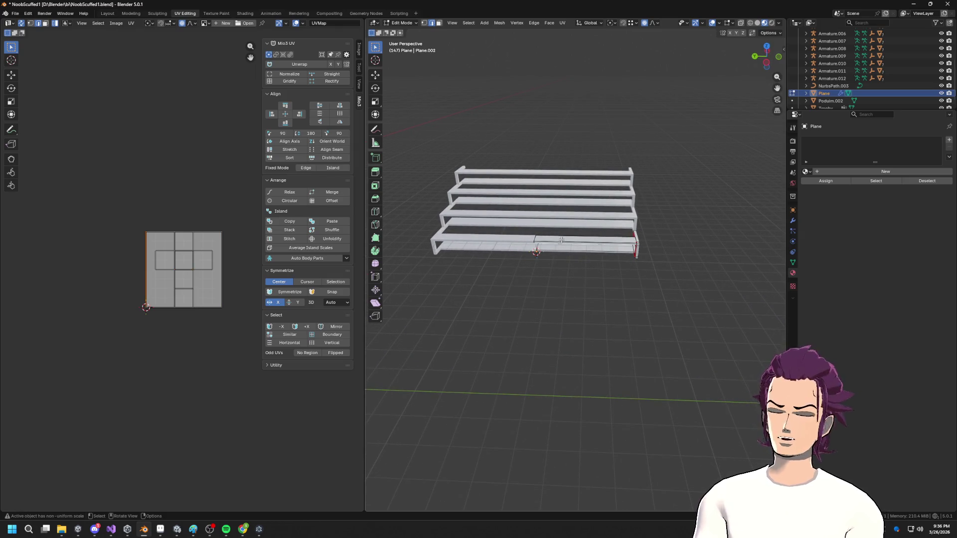
key("s")
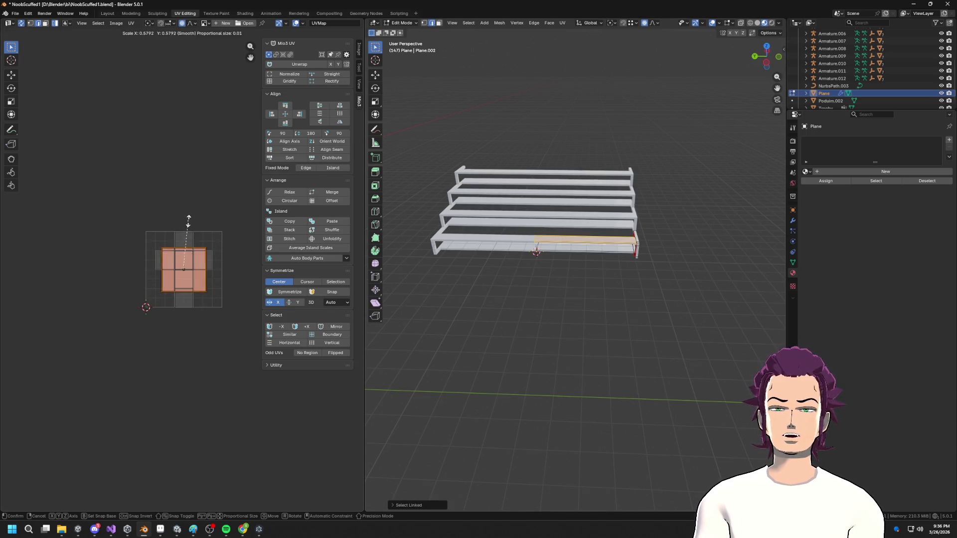
key("Escape")
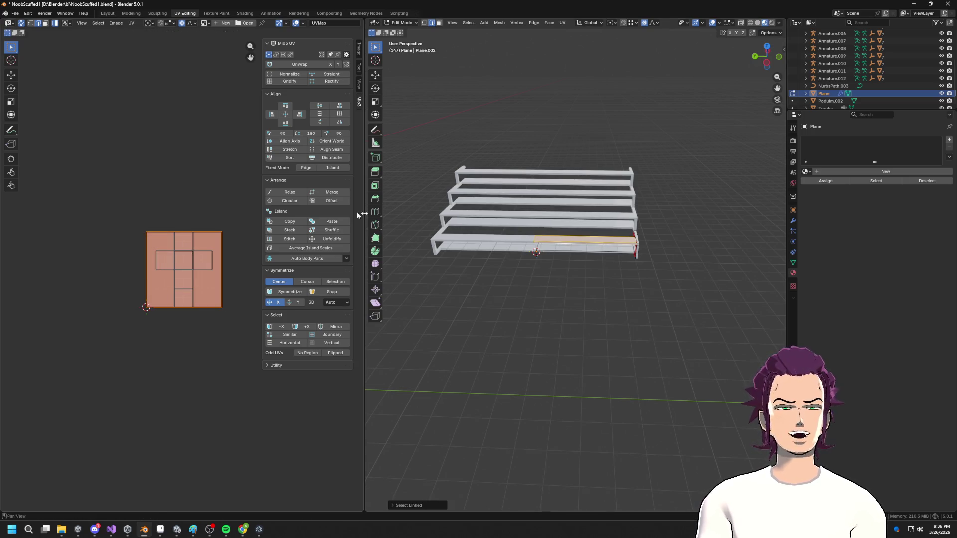
middle_click_drag(633, 249, 644, 246)
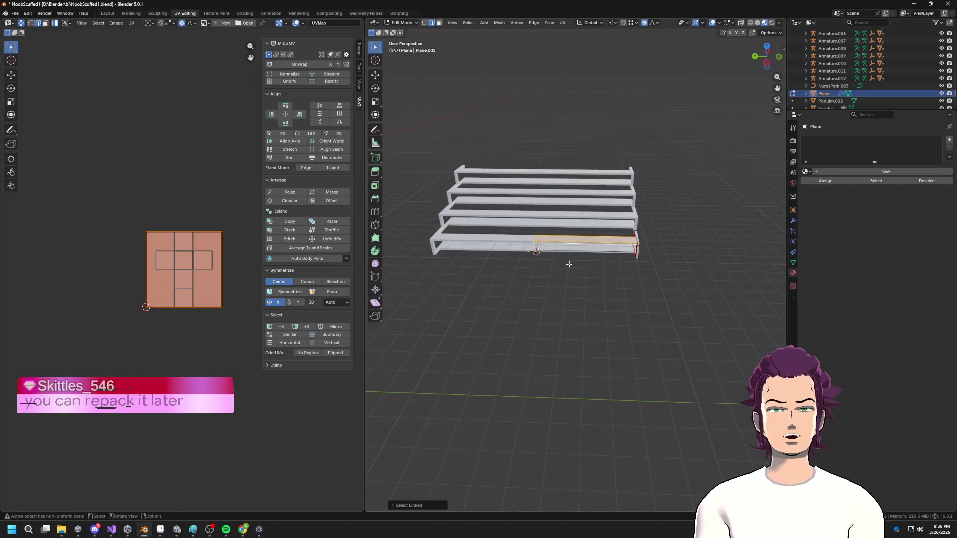
- Mark a bottom-step edge as a seam and frame the view on it
left_click(564, 241)
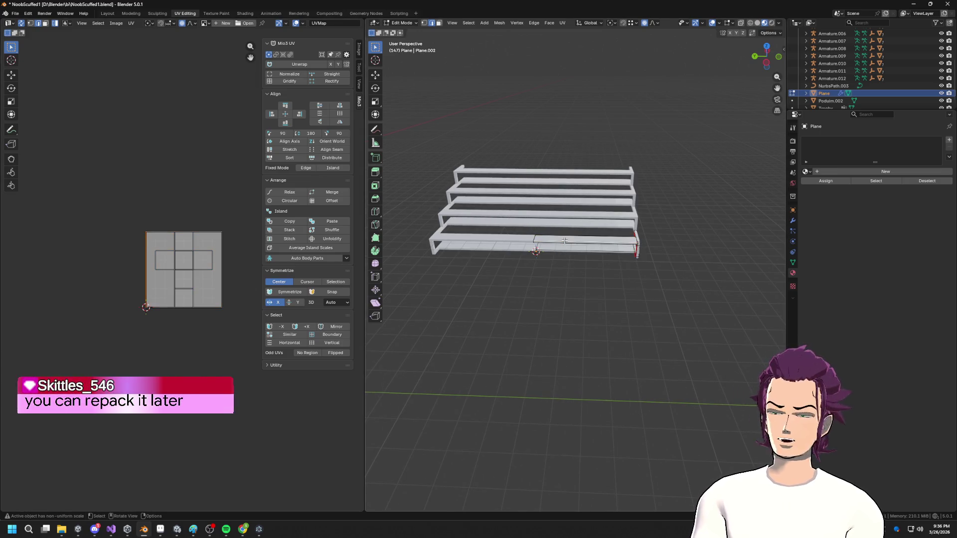
key("u")
left_click(565, 242)
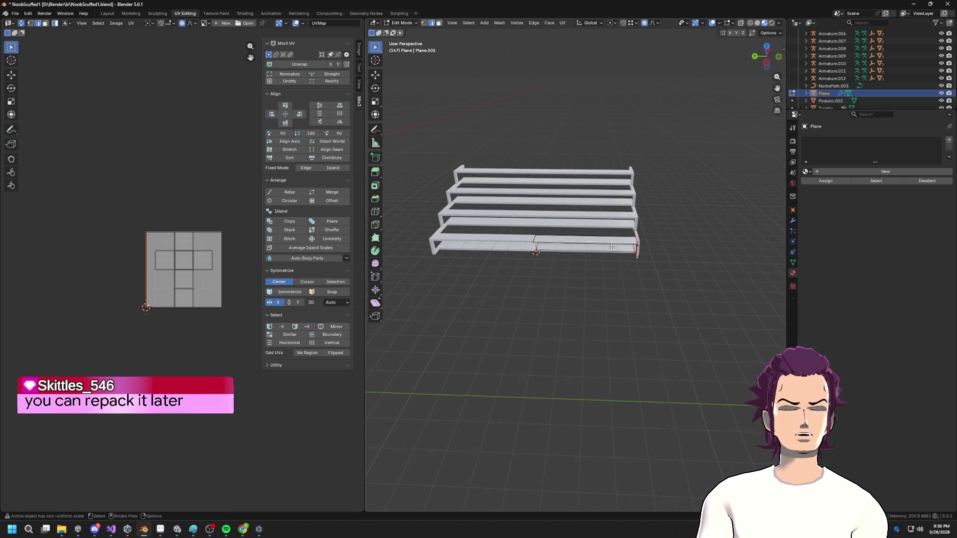
key("grave")
left_click(629, 263)
middle_click_drag(630, 264, 745, 234)
- Mark four more beam edges as seams
left_click(503, 261)
key("u")
left_click(503, 262)
middle_click_drag(503, 262, 429, 281)
key("u")
left_click(429, 283)
key("u")
left_click(417, 276)
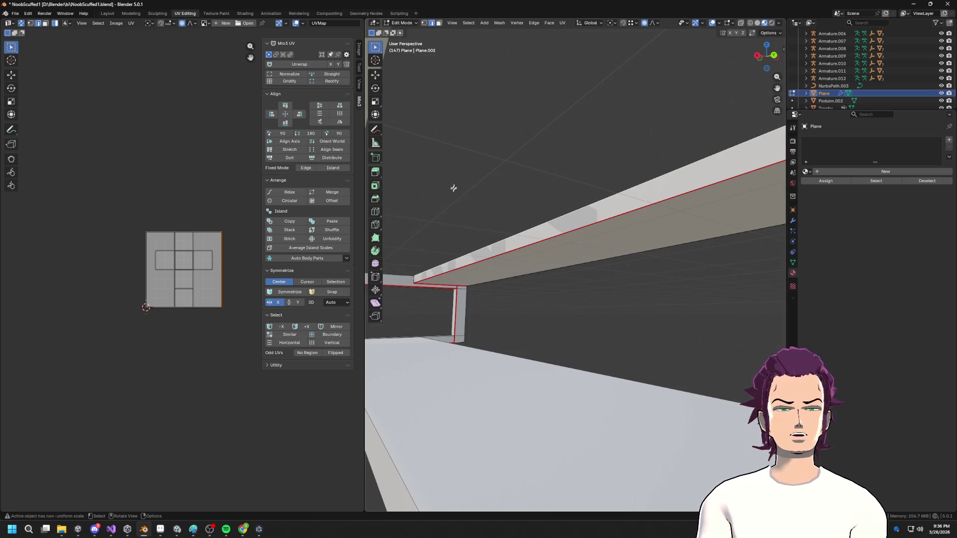
key("u")
left_click(412, 280)
mouse_move(412, 279)
middle_mouse_down()
mouse_move(419, 313)
mouse_move(453, 273)
middle_mouse_up()
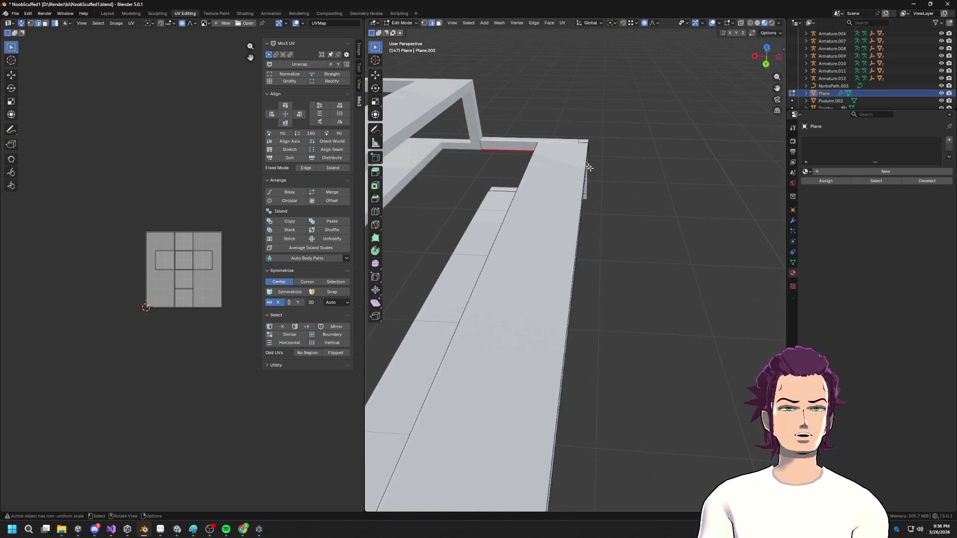
- Frame the beam's top edge, then select the linked vertical frame section and hide it
left_click(549, 143)
key("grave")
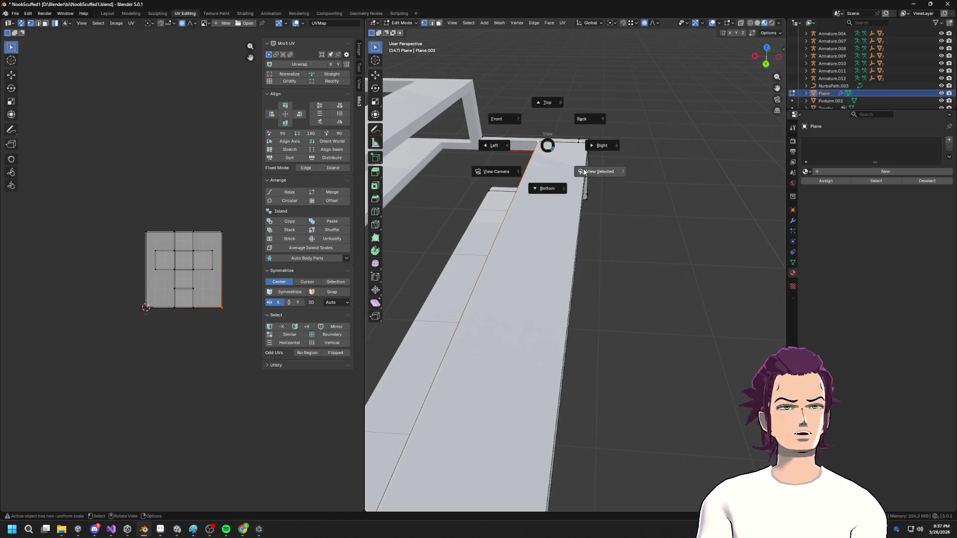
left_click(578, 199)
middle_click_drag(578, 199, 609, 311)
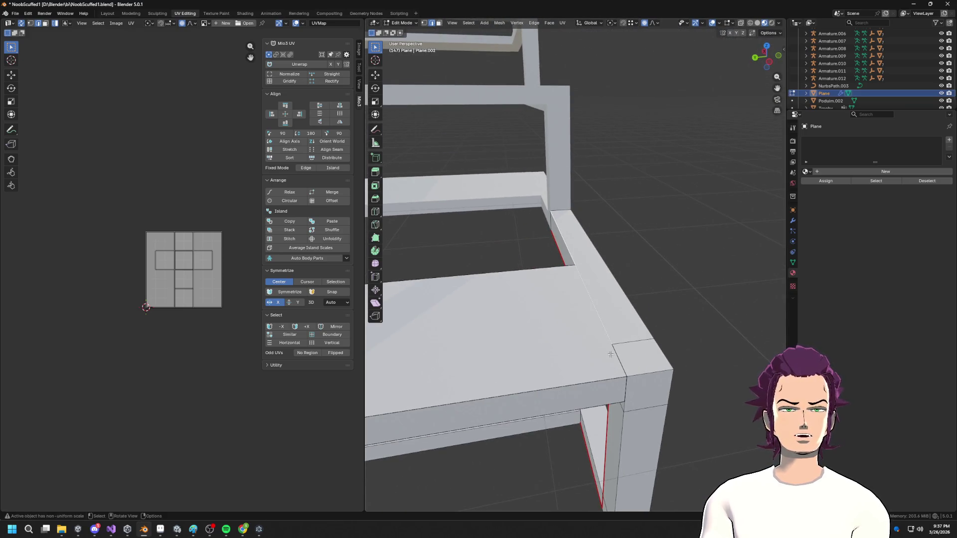
middle_click_drag(603, 333, 598, 348)
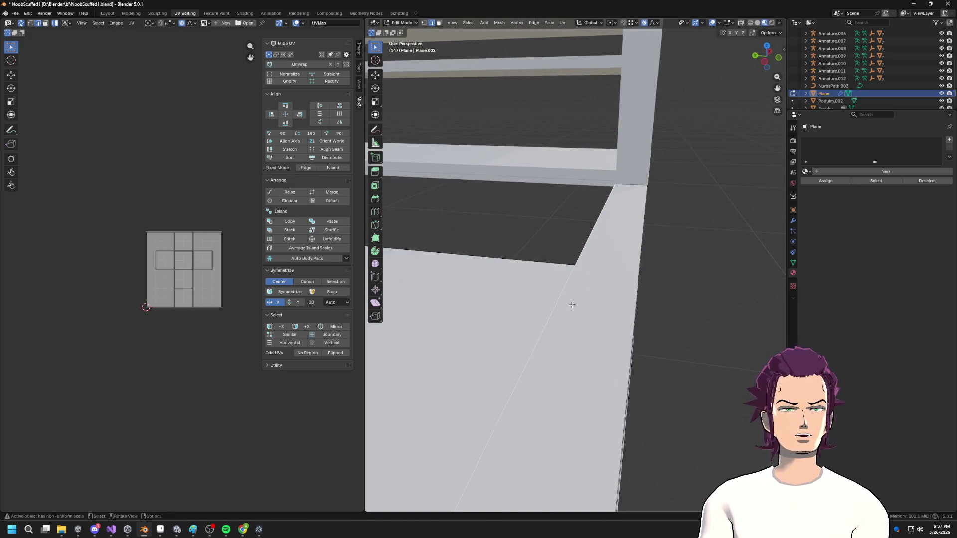
middle_click_drag(567, 309, 597, 289)
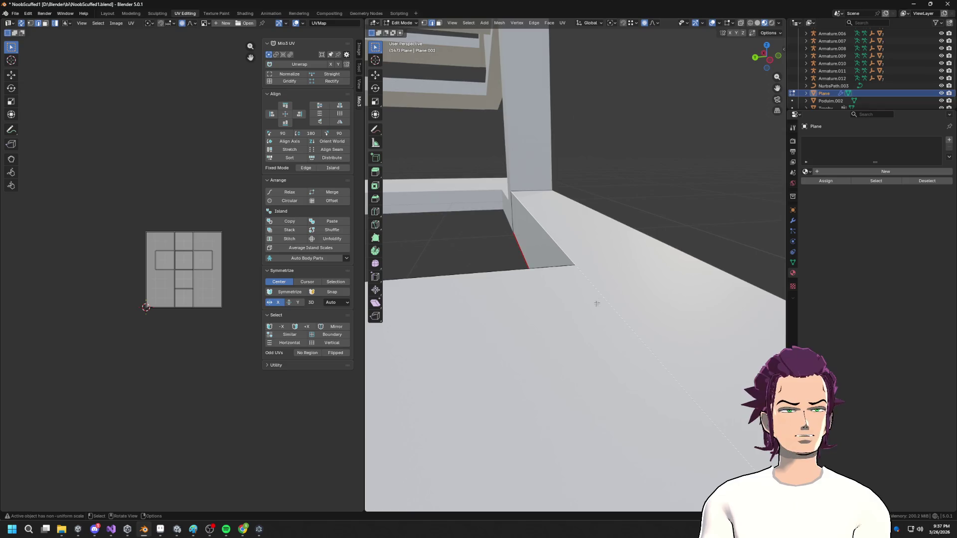
scroll(584, 328, "down", 3)
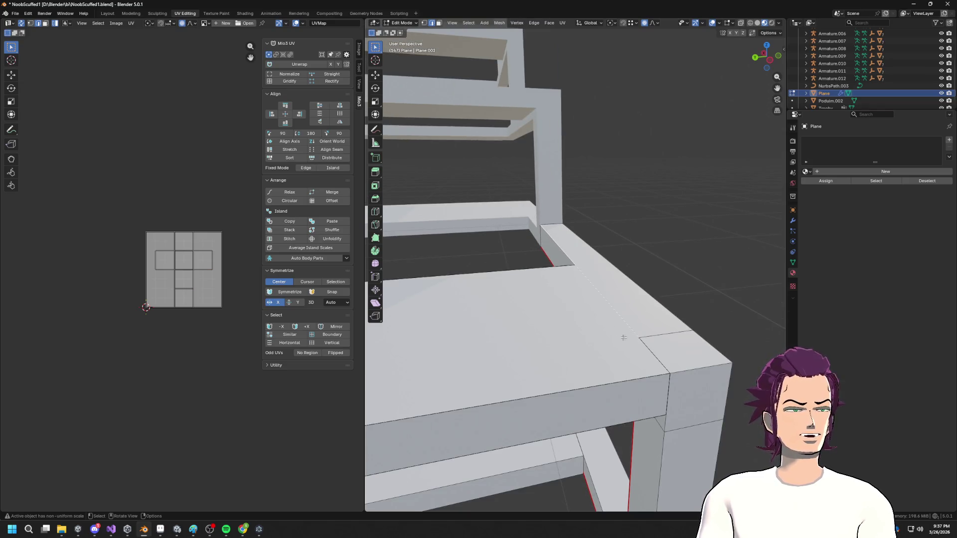
mouse_move(658, 397)
middle_mouse_down()
mouse_move(645, 301)
mouse_move(553, 328)
mouse_move(429, 284)
mouse_move(496, 327)
mouse_move(538, 327)
middle_mouse_up()
scroll(539, 327, "up", 4)
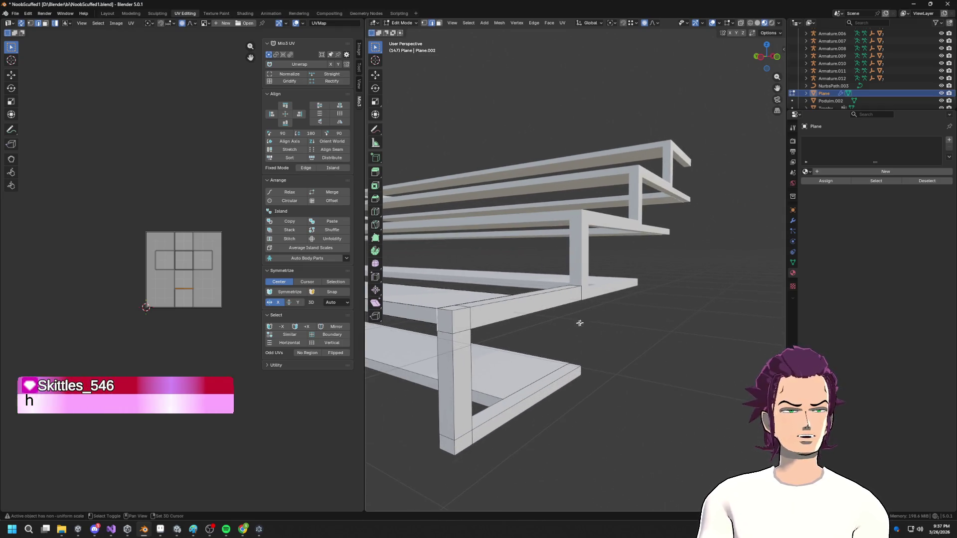
key("l")
key("h")
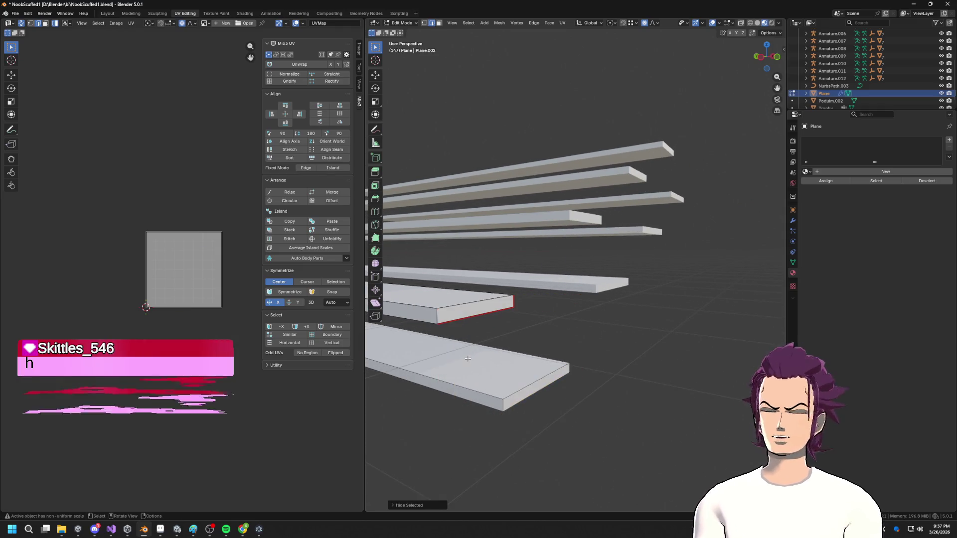